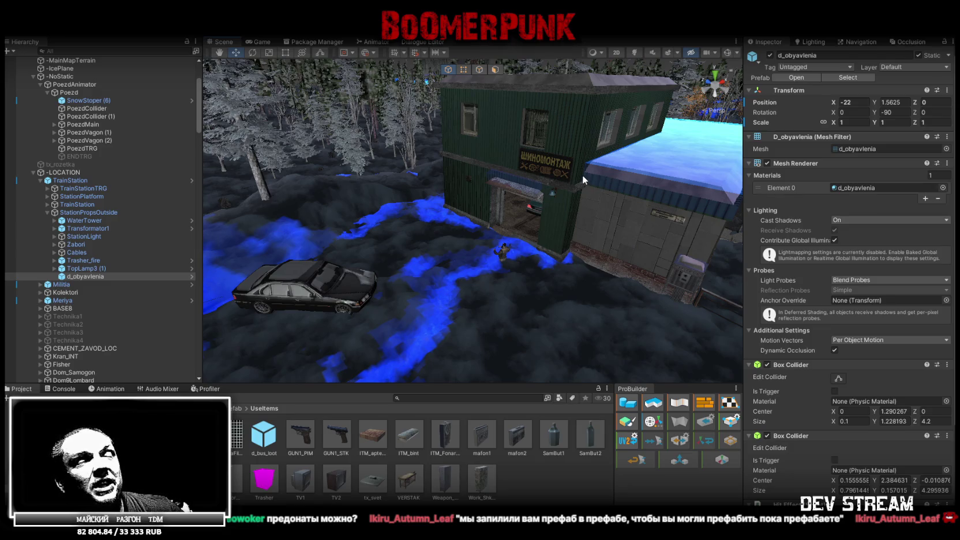
Step: Orbit back to the station area and select the Mayak_Base building
mouse_move(582, 183)
left_mouse_down()
mouse_move(554, 191)
mouse_move(498, 157)
mouse_move(507, 151)
left_mouse_up()
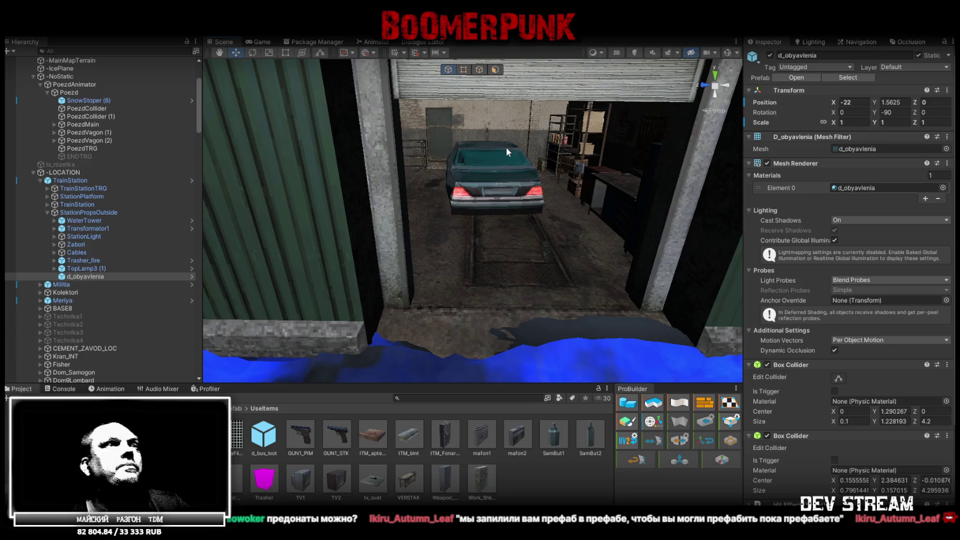
mouse_move(555, 176)
left_mouse_down()
mouse_move(549, 128)
mouse_move(598, 175)
mouse_move(559, 177)
mouse_move(525, 203)
mouse_move(754, 176)
mouse_move(780, 164)
mouse_move(731, 155)
mouse_move(273, 188)
mouse_move(302, 154)
mouse_move(68, 153)
mouse_move(288, 191)
mouse_move(505, 204)
left_mouse_up()
left_click(524, 205)
left_click(524, 205)
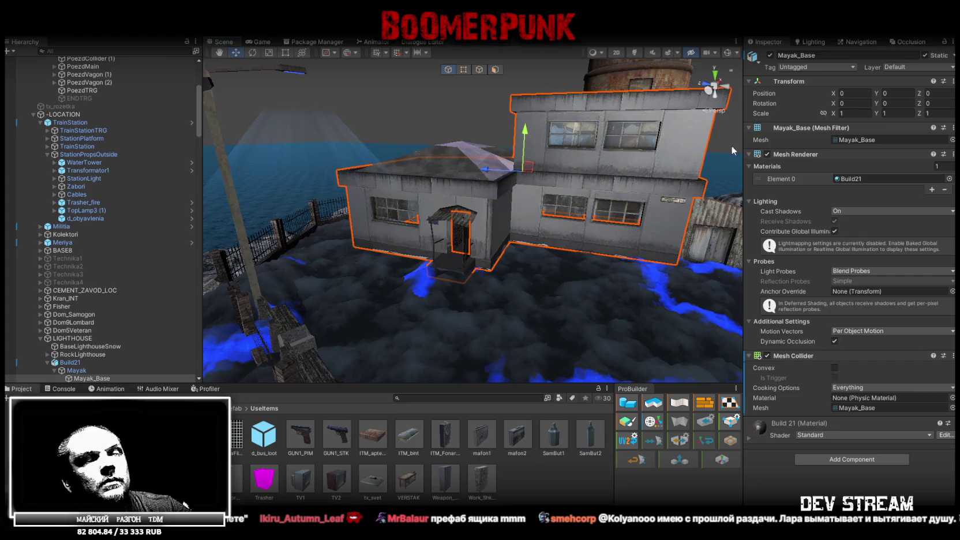
Step: Ping the Build21 material and bring up the Build21 texture's import settings
left_click(854, 178)
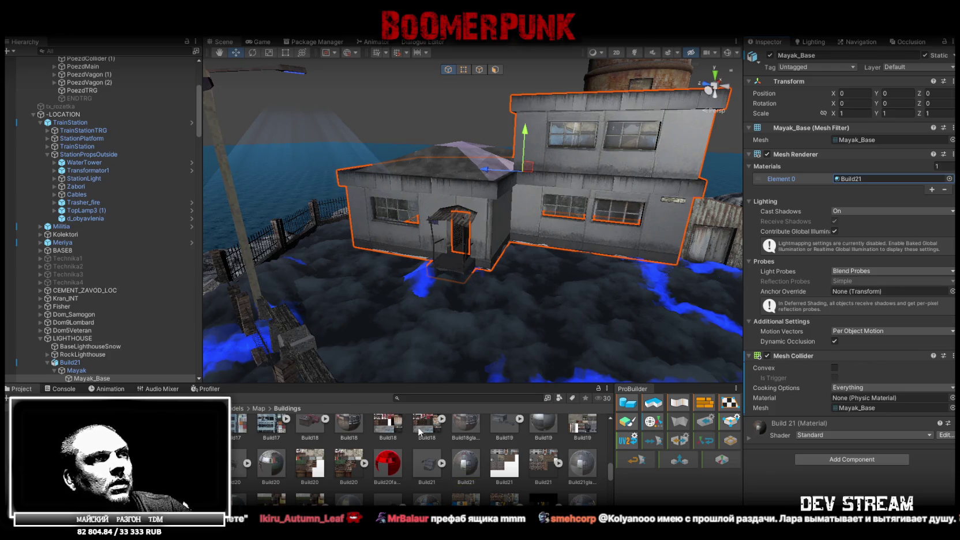
scroll(469, 465, "up", 3)
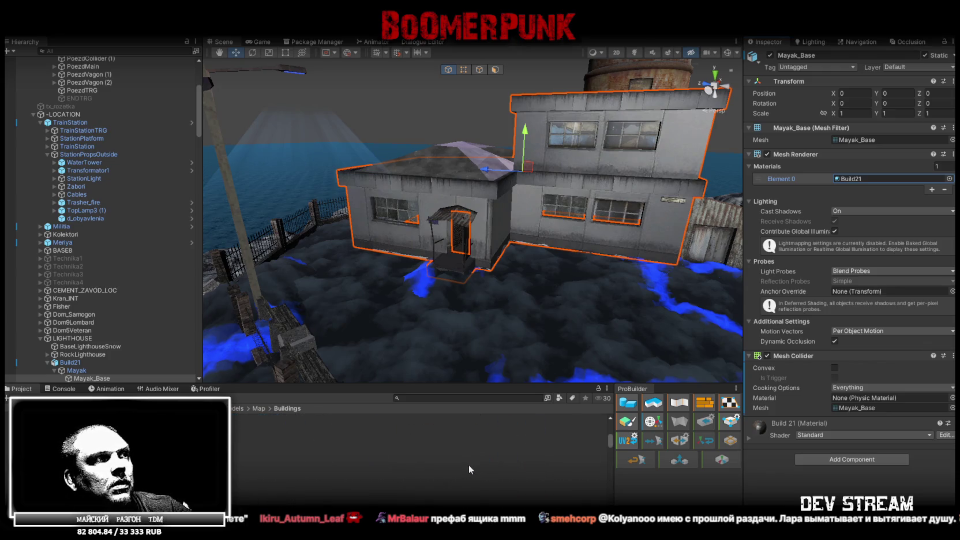
scroll(335, 462, "down", 5)
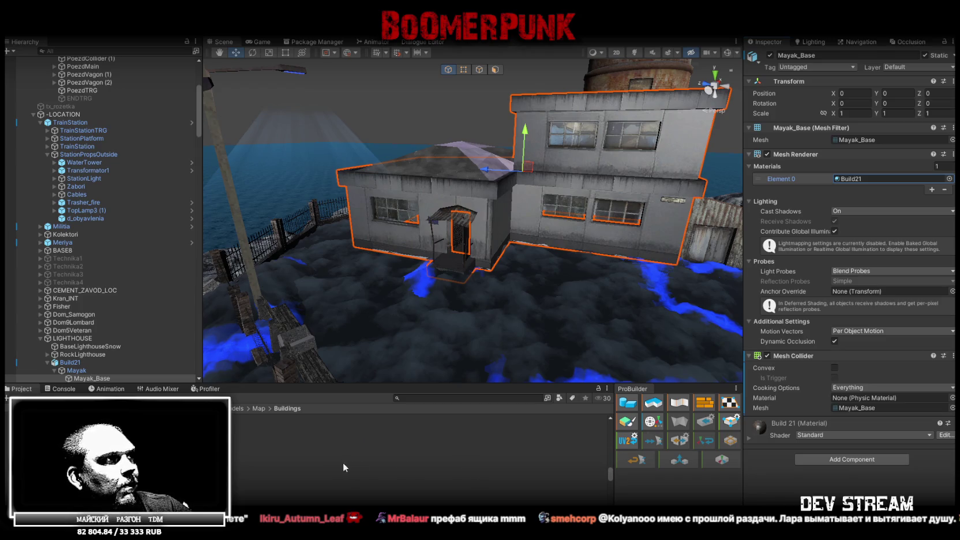
left_click(335, 442)
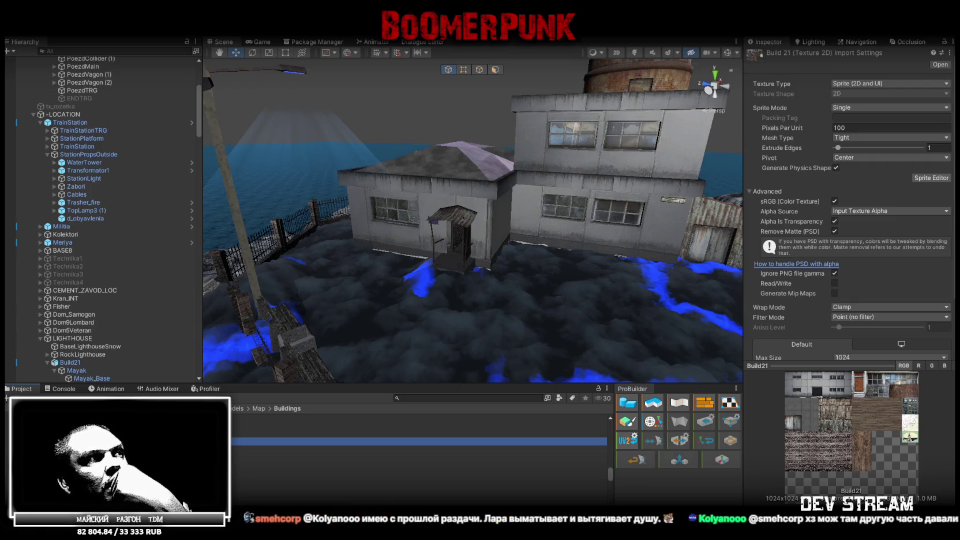
key("alt+Tab")
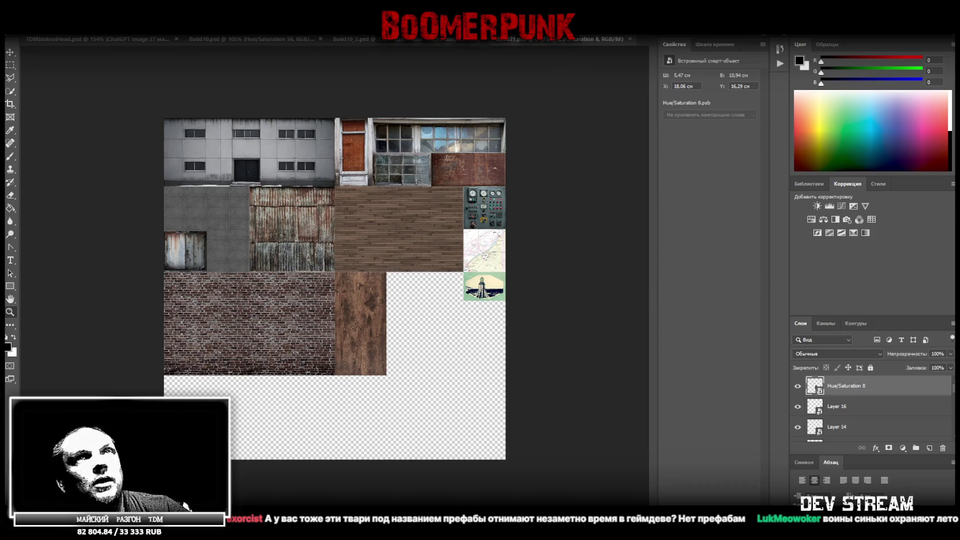
key("alt+Tab")
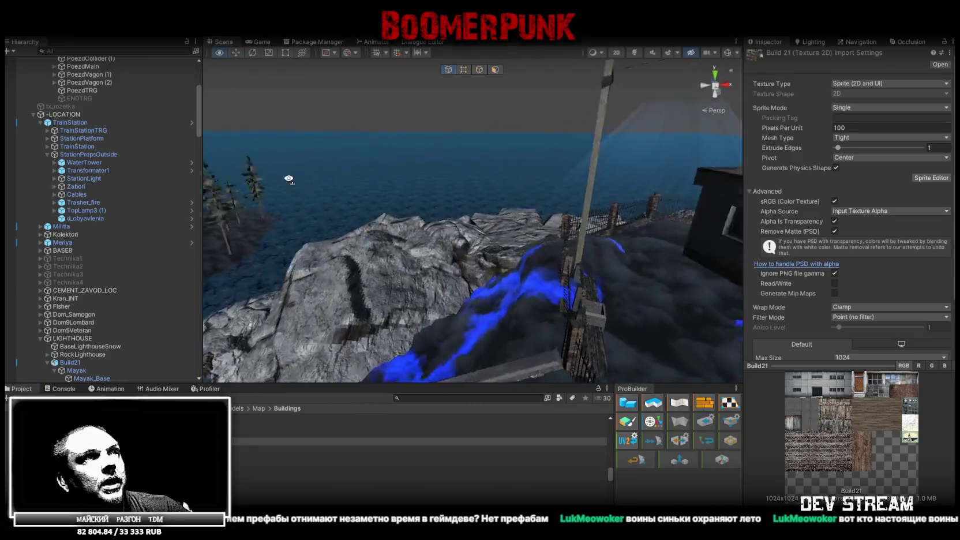
Step: Collapse the -NoStatic, TrainStation, LIGHTHOUSE and -Rocks groups, then frame GarageGopnik
scroll(50, 176, "up", 5)
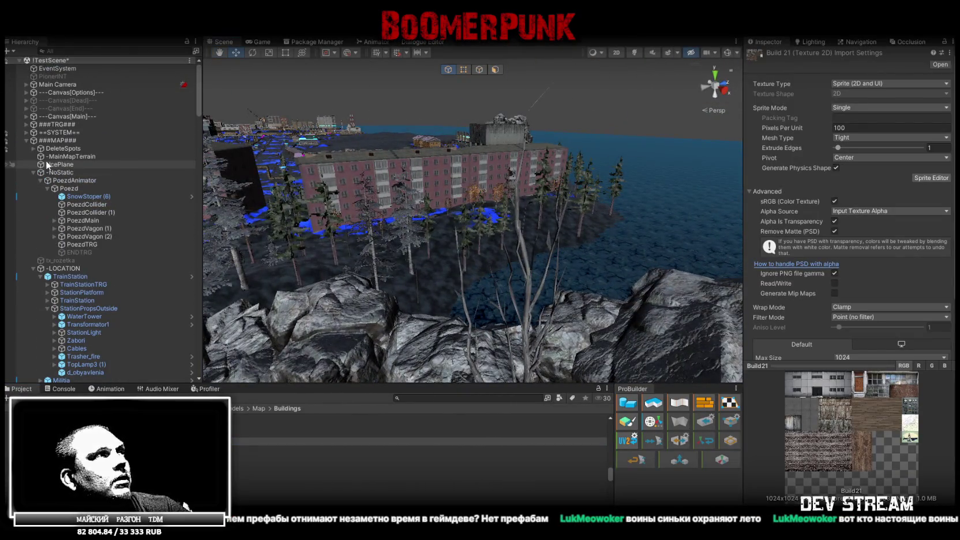
left_click(33, 172, "alt")
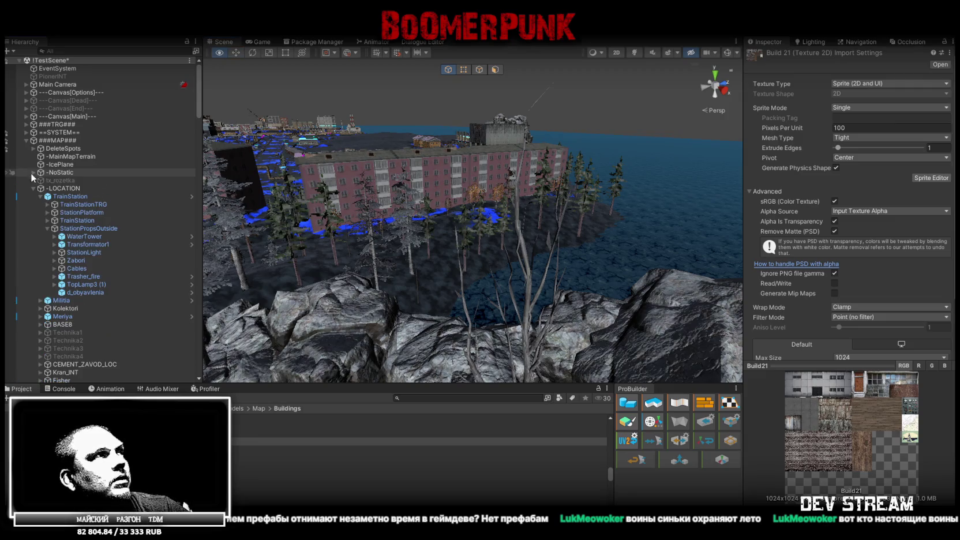
left_click(38, 197, "alt")
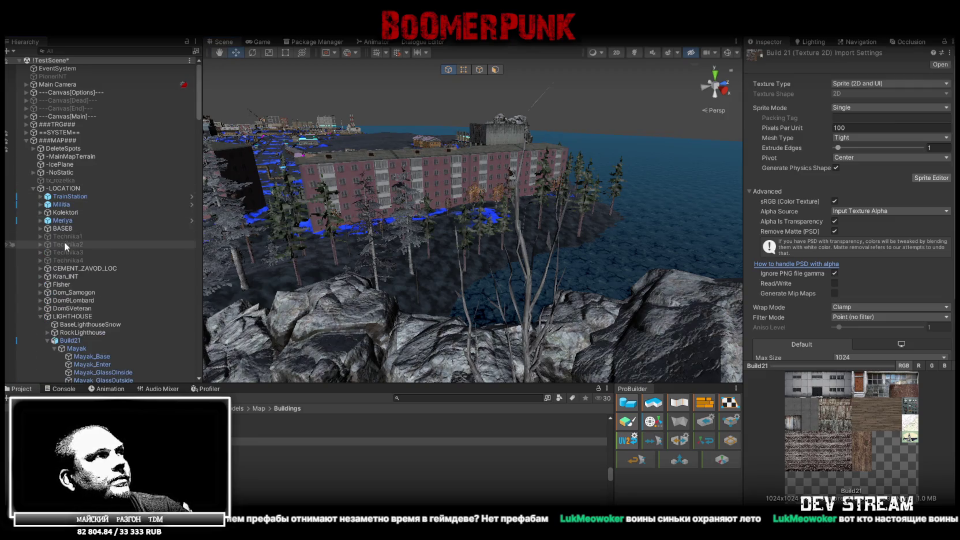
left_click(40, 316, "alt")
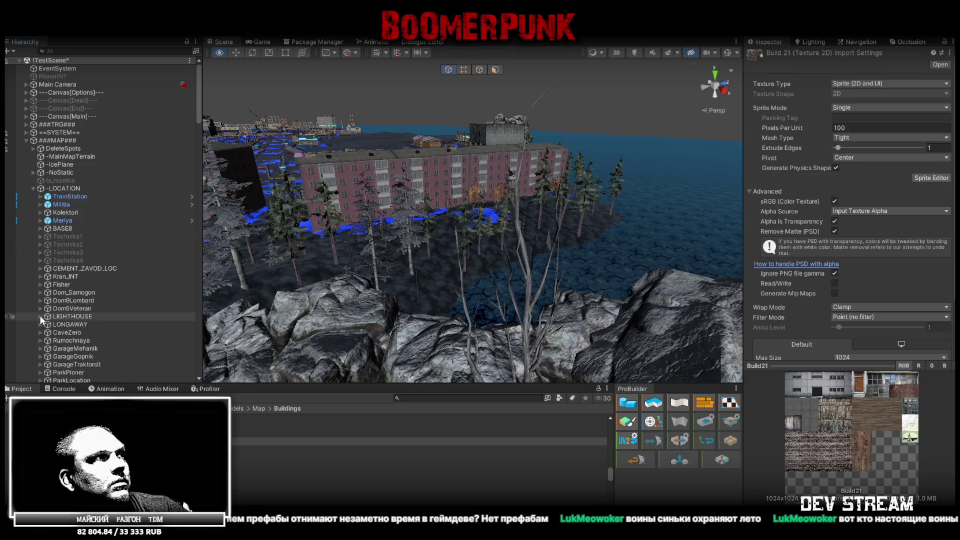
scroll(52, 312, "down", 10)
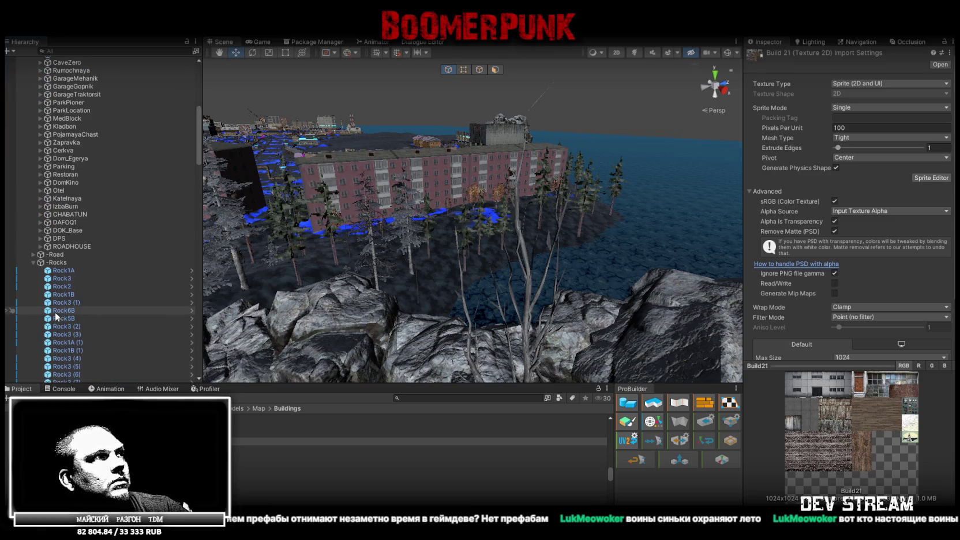
left_click(32, 263)
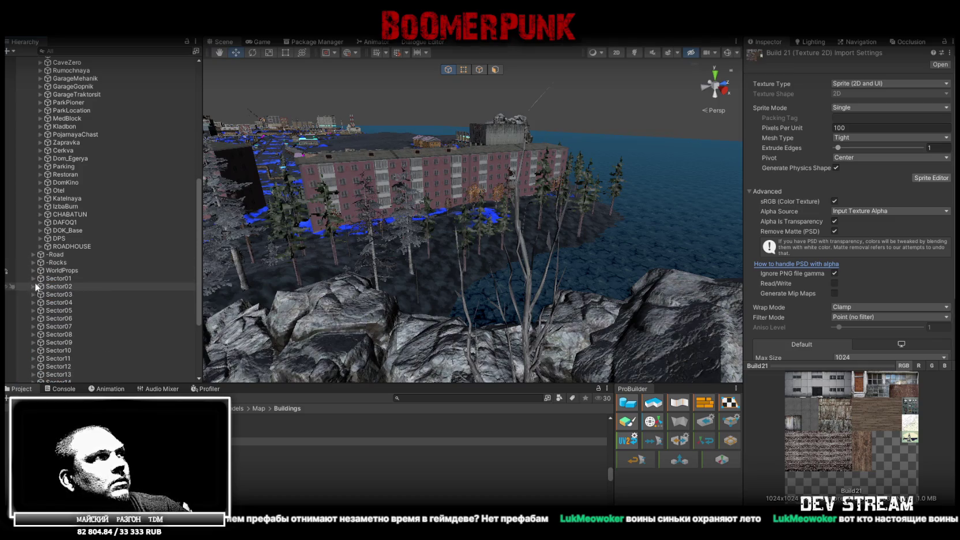
scroll(72, 252, "up", 6)
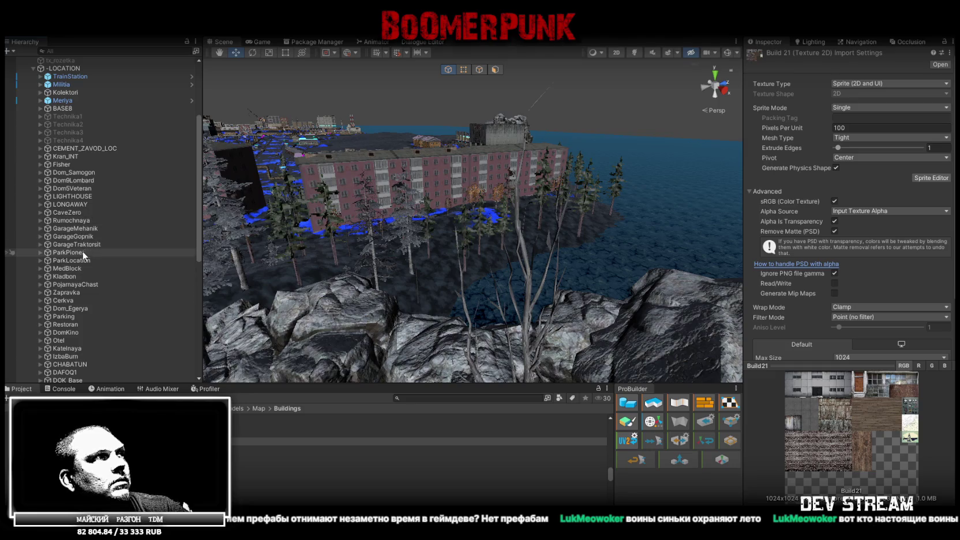
scroll(78, 252, "down", 1)
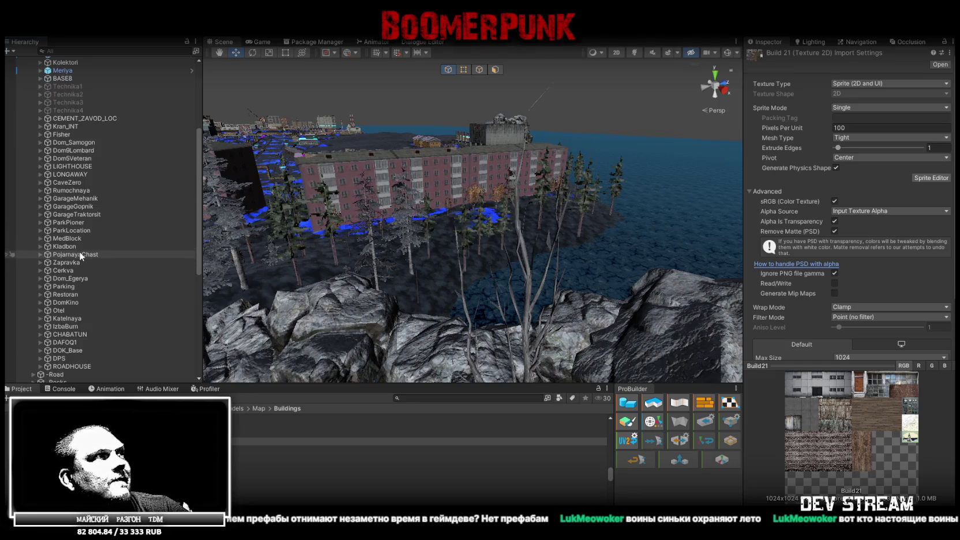
double_click(73, 206)
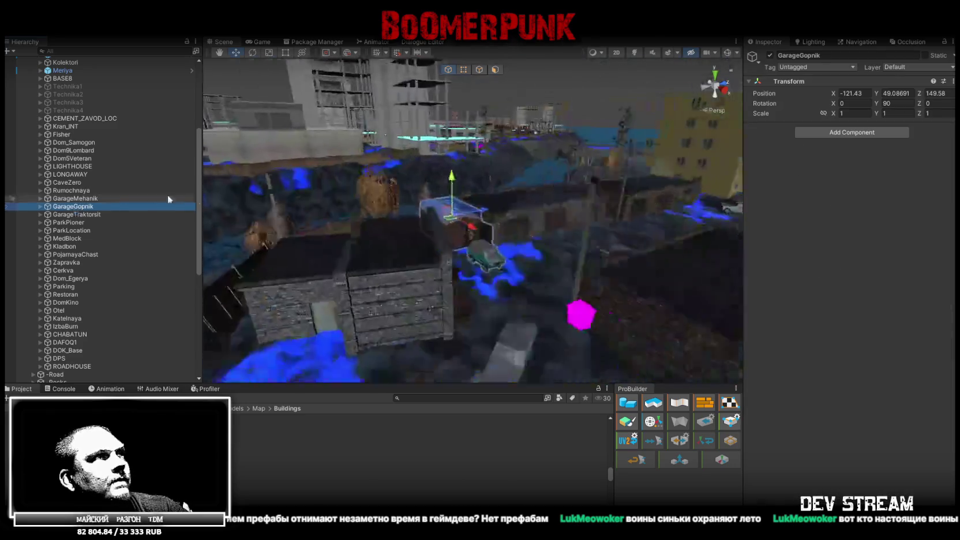
Step: Fly to the garage, select its wall mesh and open the Build10_2 texture's import settings
mouse_move(305, 209)
left_mouse_down()
mouse_move(260, 223)
mouse_move(326, 187)
mouse_move(512, 190)
mouse_move(619, 208)
mouse_move(531, 166)
mouse_move(596, 188)
mouse_move(606, 294)
mouse_move(590, 155)
mouse_move(678, 188)
mouse_move(748, 195)
mouse_move(716, 156)
mouse_move(467, 183)
mouse_move(269, 239)
mouse_move(321, 257)
left_mouse_up()
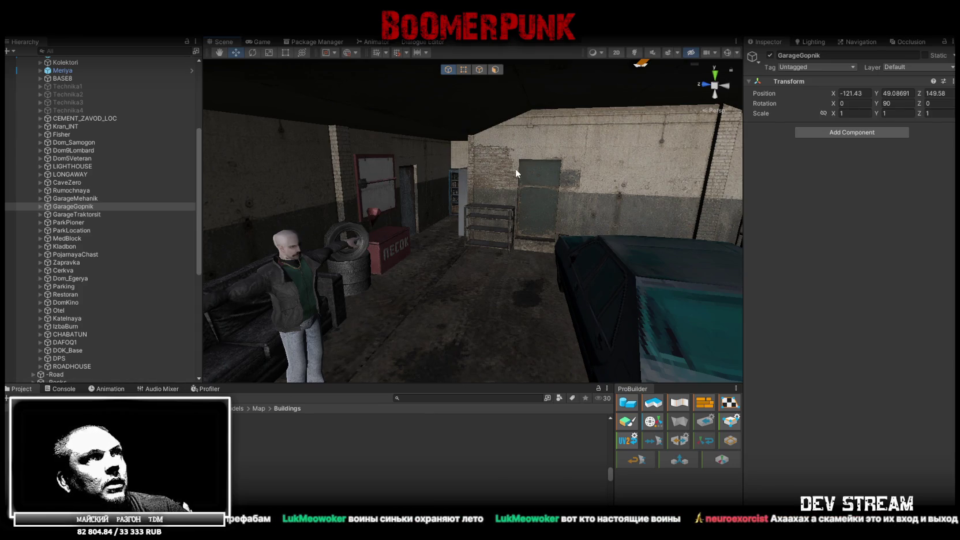
left_click(559, 165)
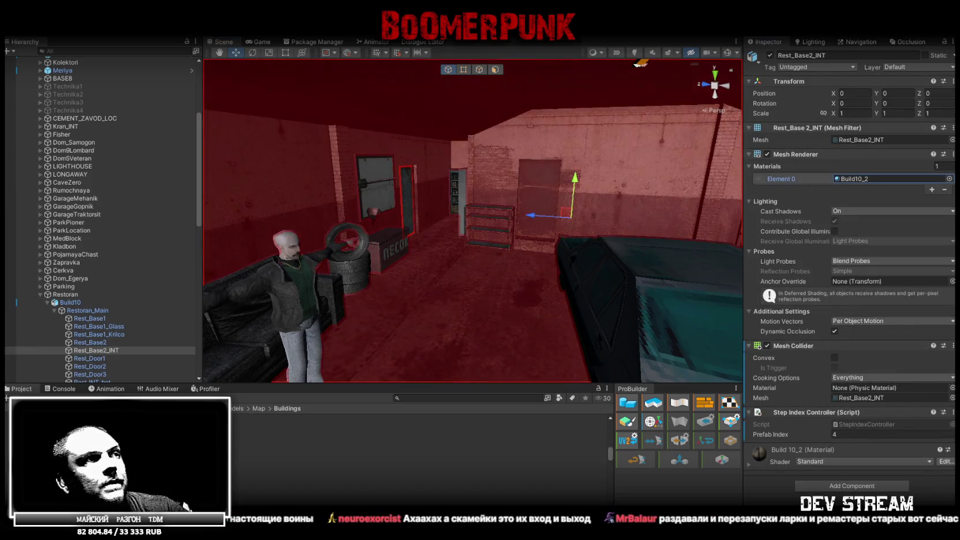
double_click(864, 178)
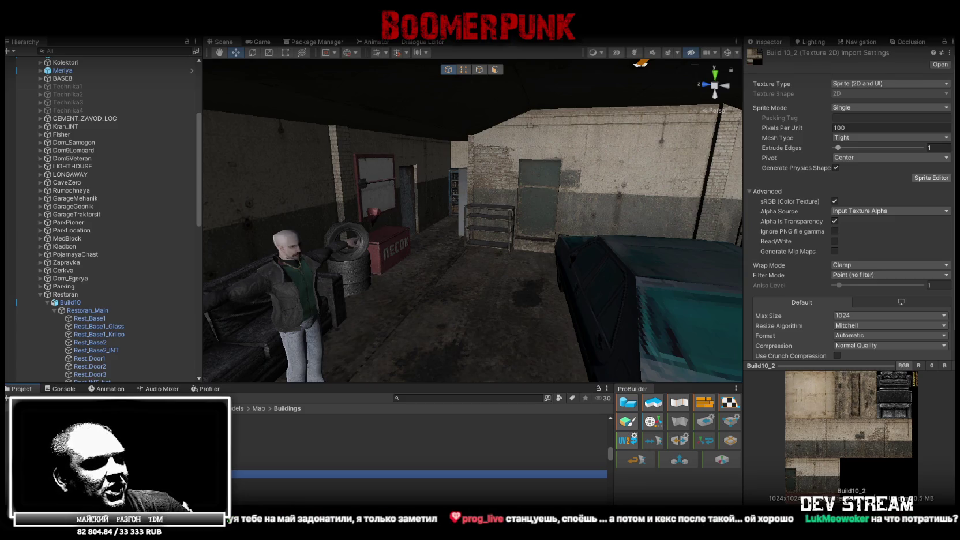
key("alt+Tab")
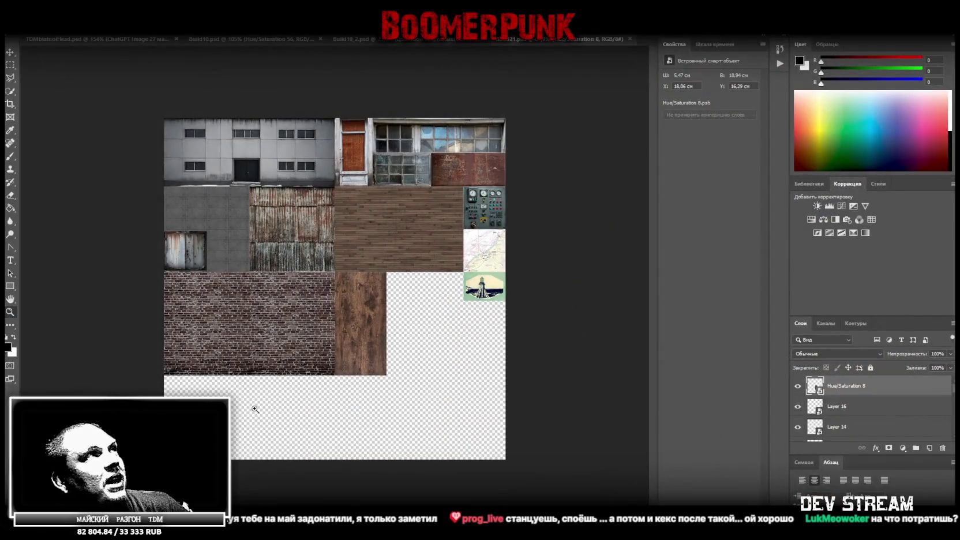
left_click(352, 39)
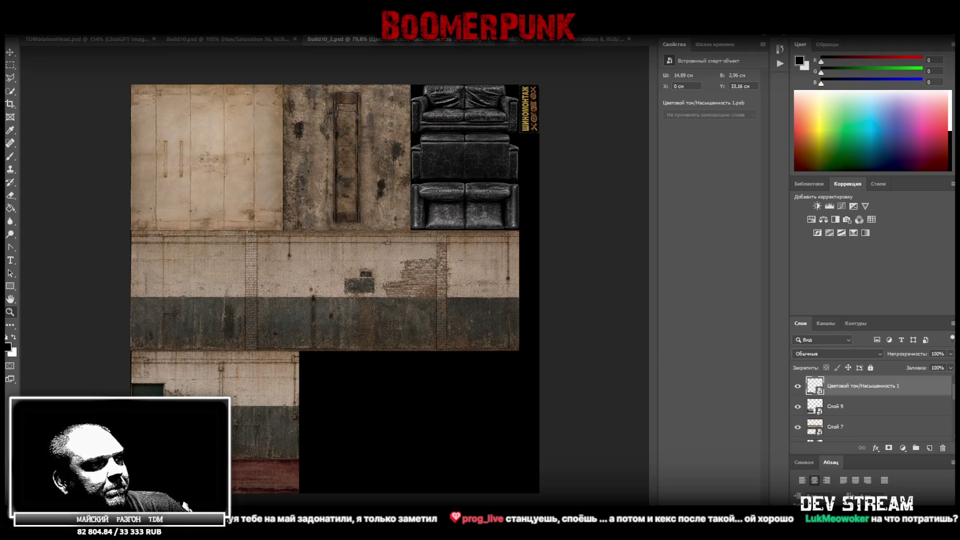
key("super+d")
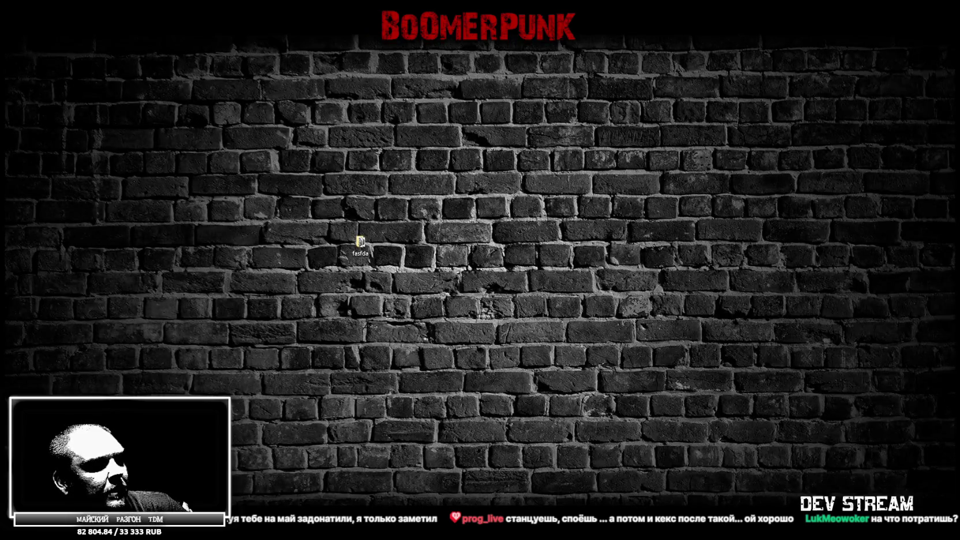
key("super+d")
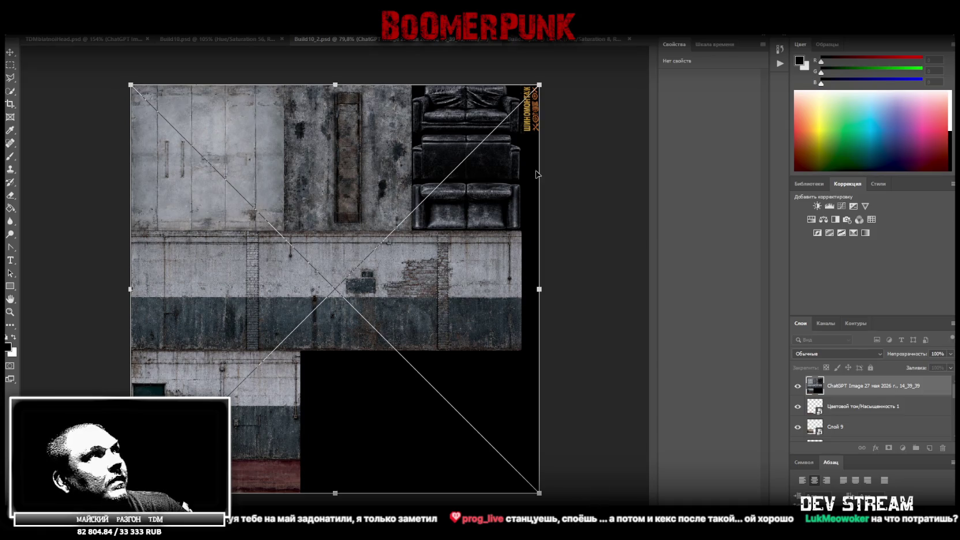
key("Return")
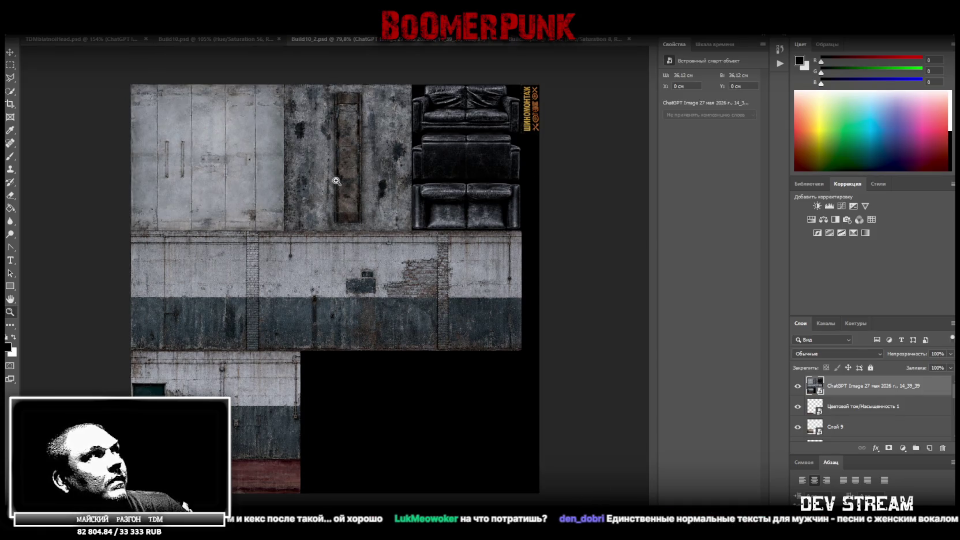
left_click(798, 387)
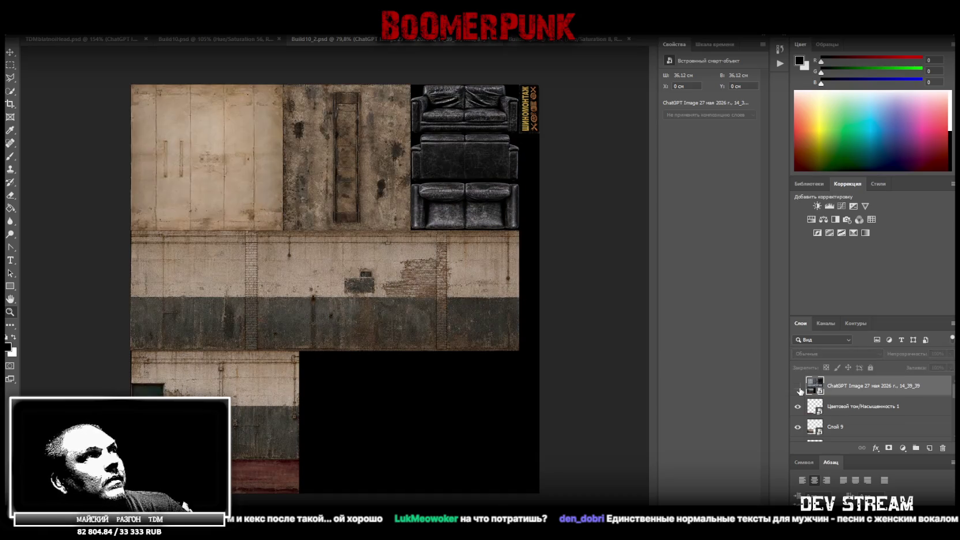
left_click(798, 386)
left_click(798, 387)
left_click(799, 387)
left_click(799, 388)
left_click(799, 388)
left_click(798, 387)
left_click(799, 388)
left_click(799, 388)
left_click(799, 388)
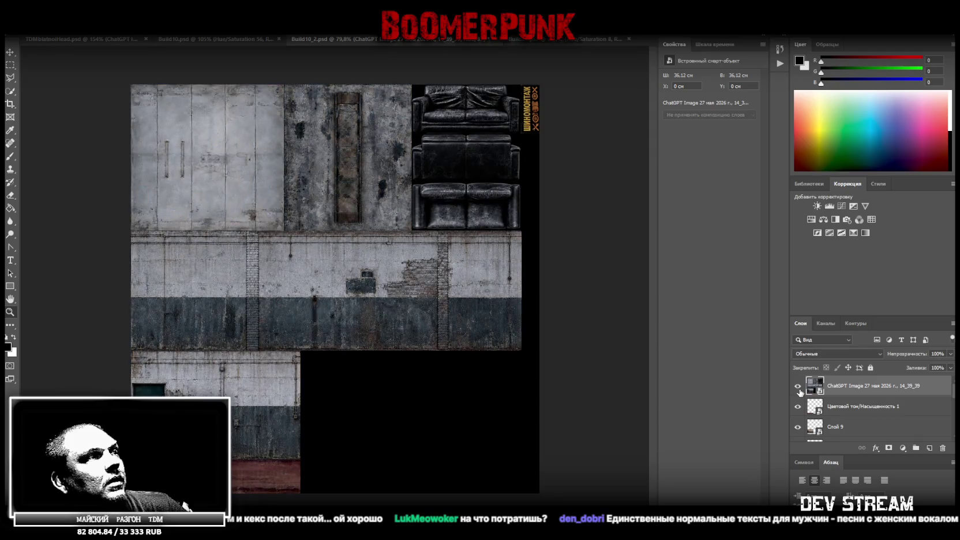
left_click(799, 388)
left_click(799, 387)
left_click(799, 387)
left_click(799, 388)
left_click(798, 388)
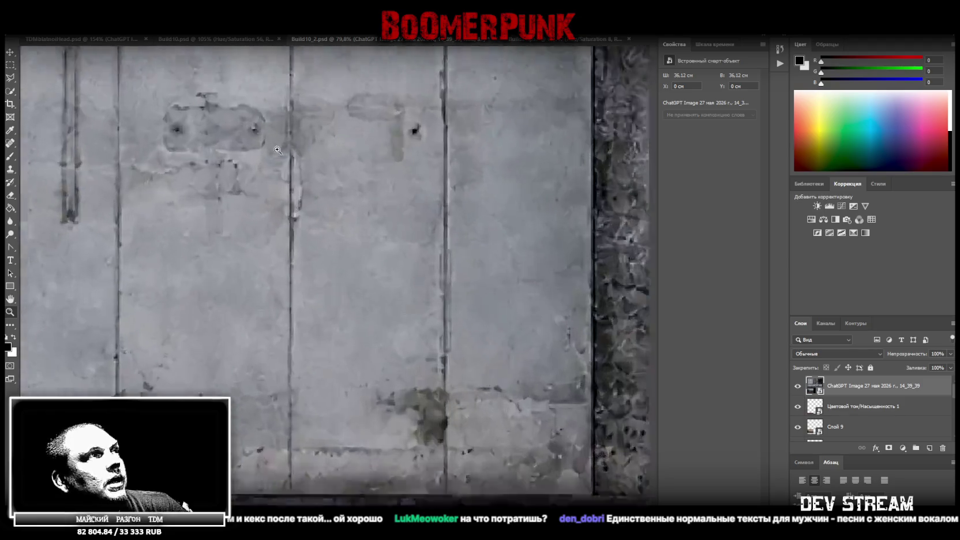
mouse_move(219, 165)
left_mouse_down()
mouse_move(281, 150)
mouse_move(328, 274)
mouse_move(289, 276)
left_mouse_up()
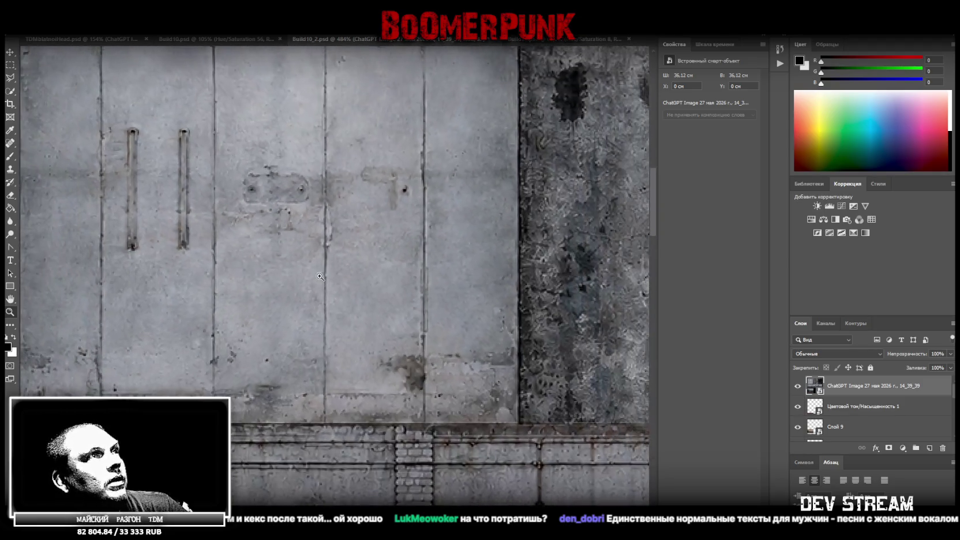
left_click_drag(397, 334, 355, 374)
left_click_drag(236, 284, 355, 301)
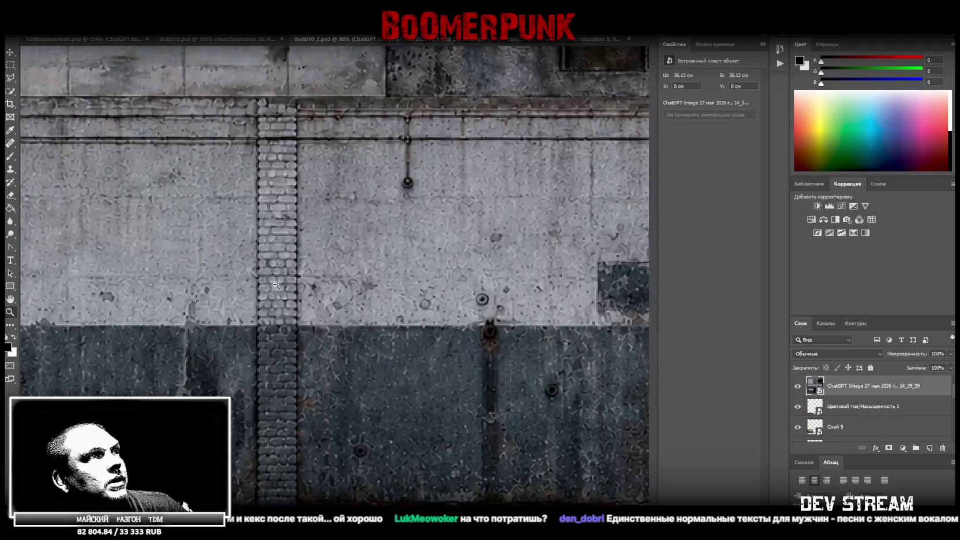
mouse_move(358, 374)
left_mouse_down()
mouse_move(257, 370)
mouse_move(228, 314)
mouse_move(315, 247)
mouse_move(277, 248)
mouse_move(319, 249)
left_mouse_up()
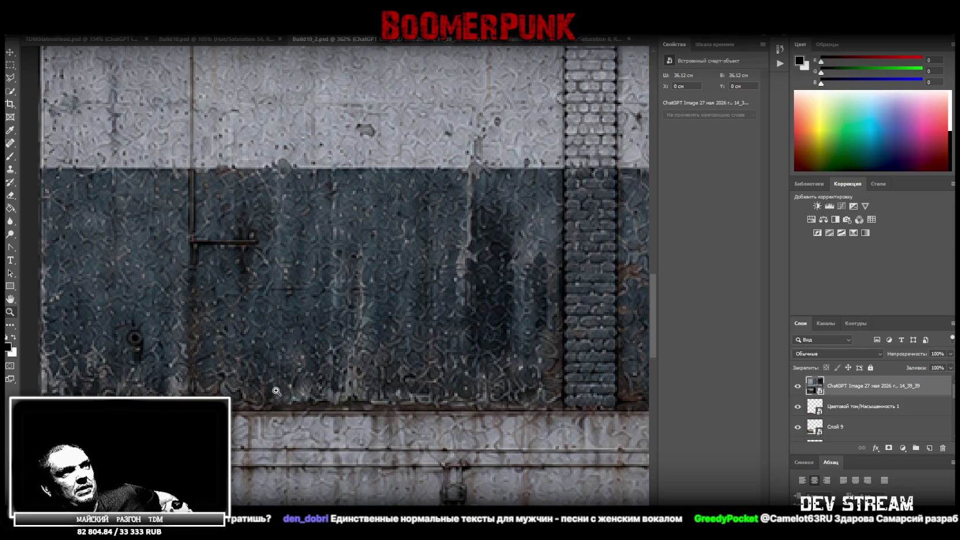
scroll(523, 330, "down", 6)
scroll(511, 319, "down", 2)
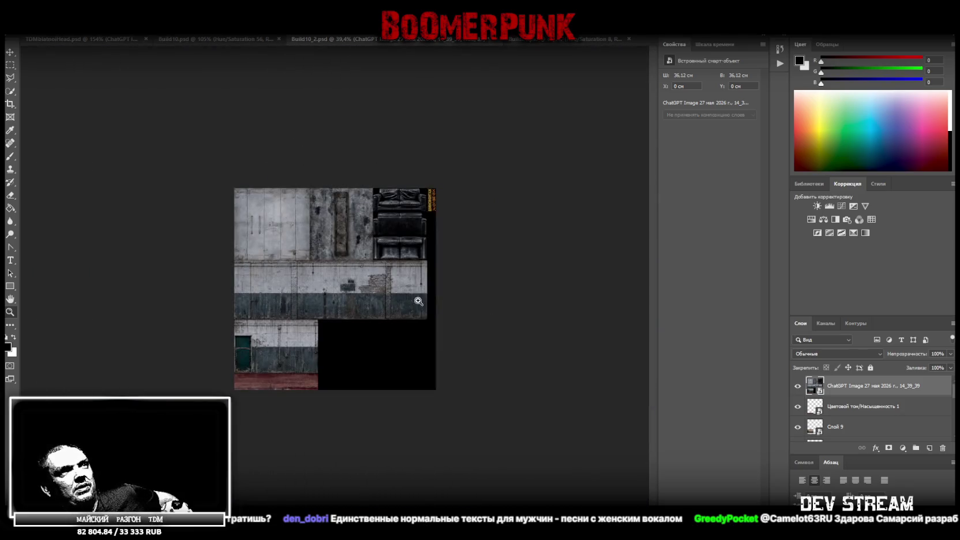
scroll(450, 303, "up", 8)
scroll(451, 303, "up", 3)
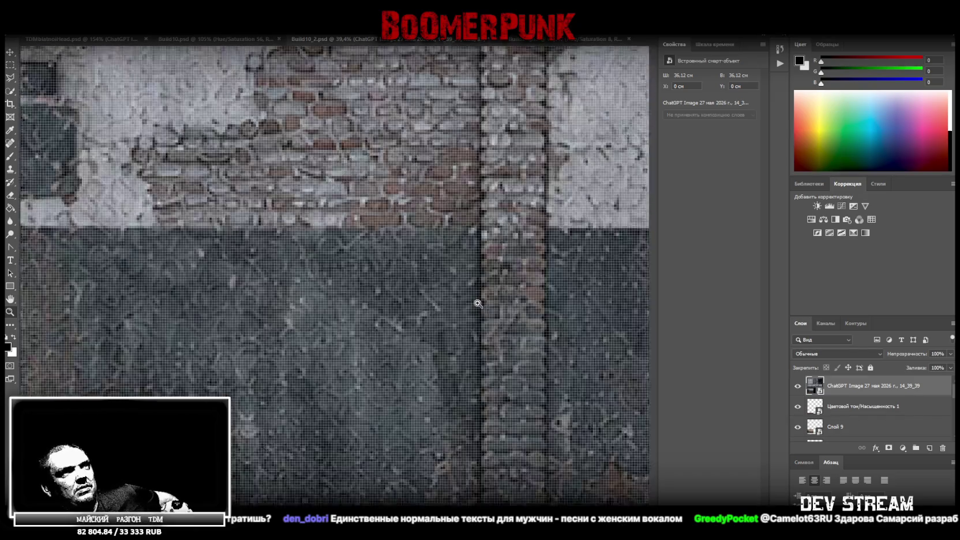
scroll(469, 306, "down", 8)
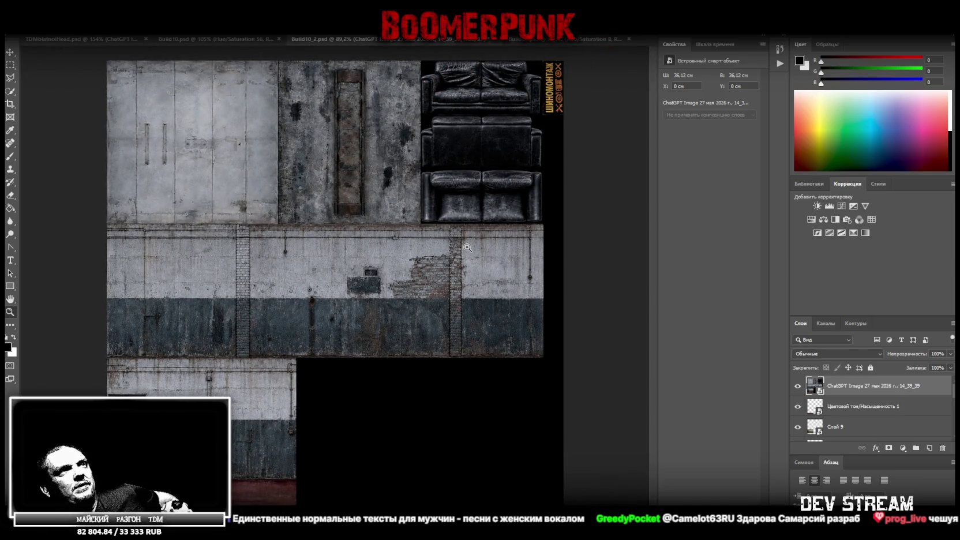
Step: Fade the ChatGPT layer to about 28% fill and begin resizing it over the atlas
left_click(951, 368)
left_click_drag(943, 380, 919, 378)
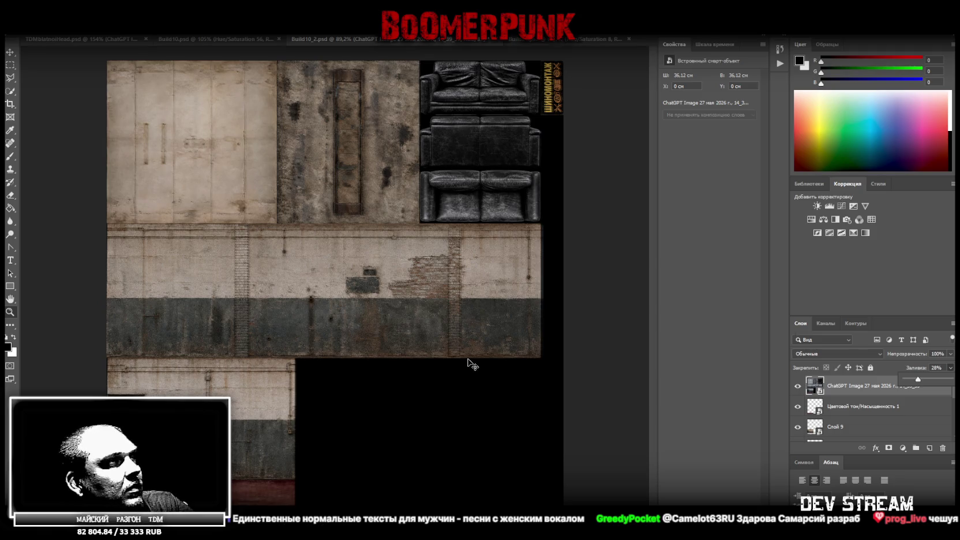
key("ctrl+t")
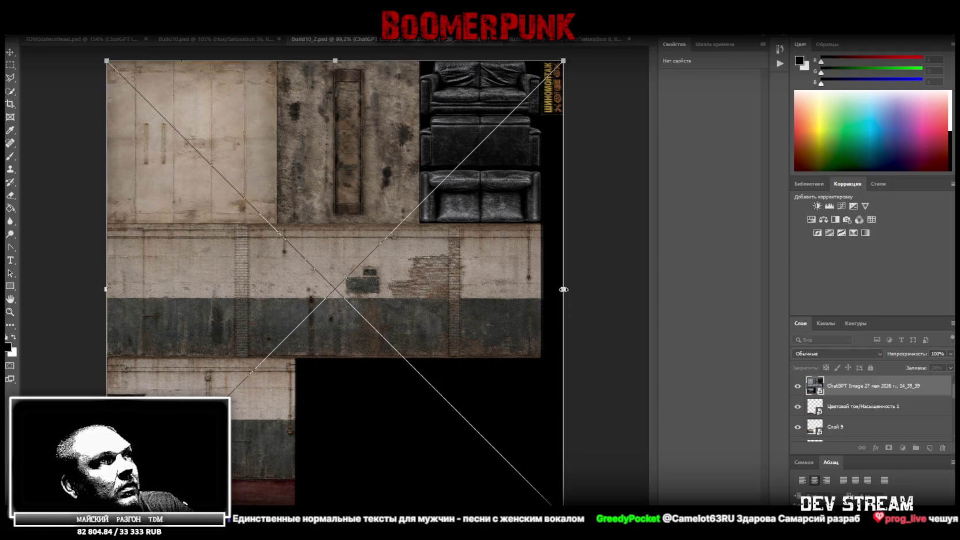
left_click_drag(562, 289, 561, 287)
key("ctrl+z")
left_click_drag(557, 289, 563, 293)
key("ctrl+z")
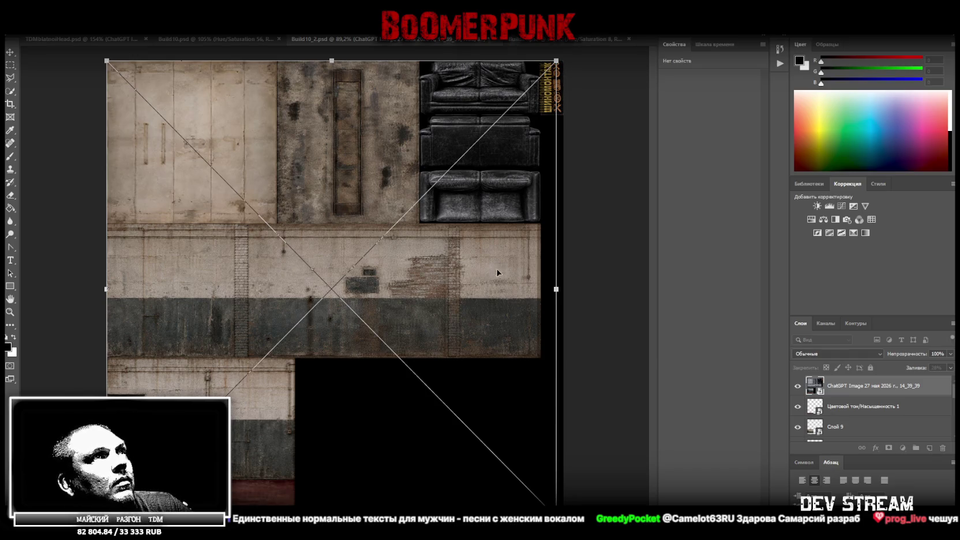
Step: Scale the layer to about 35.6 × 36.12 cm, centred on the atlas, and apply
left_click_drag(557, 290, 563, 289)
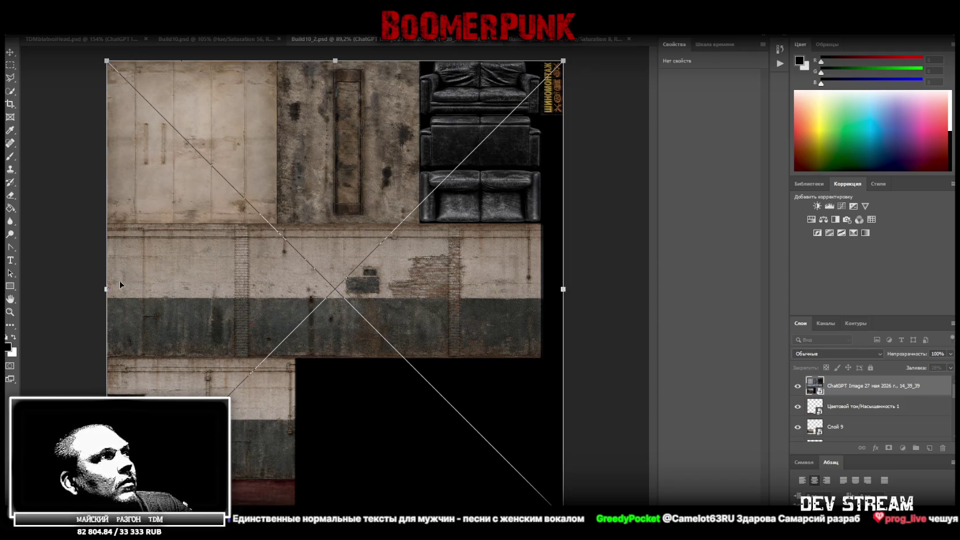
left_click_drag(108, 288, 111, 288)
left_click_drag(174, 284, 171, 283)
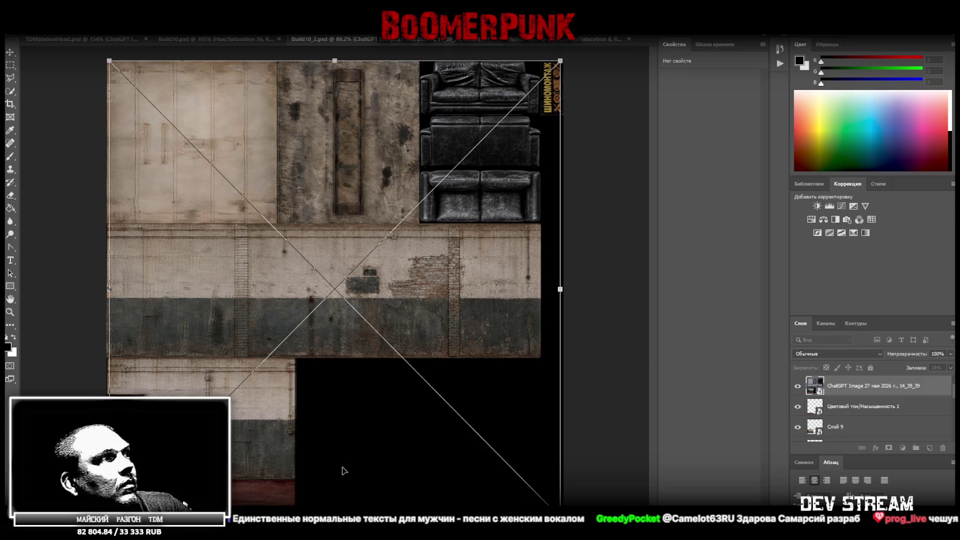
mouse_move(378, 274)
left_mouse_down()
mouse_move(375, 254)
mouse_move(381, 271)
left_mouse_up()
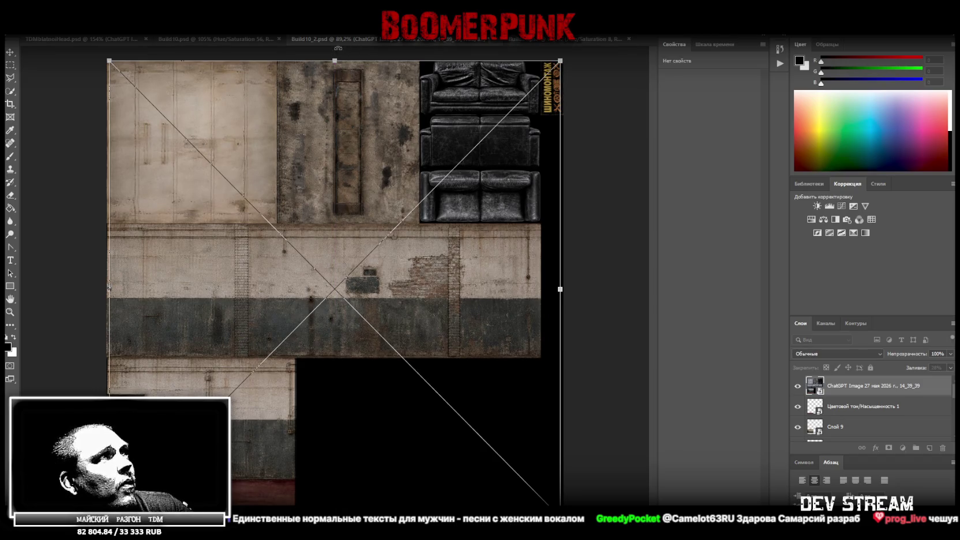
left_click_drag(335, 60, 335, 61)
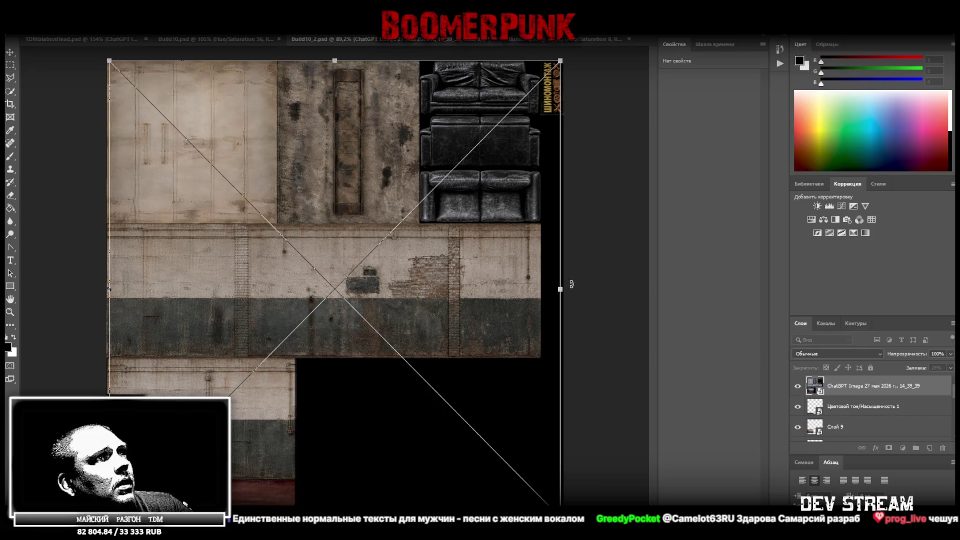
left_click_drag(561, 289, 559, 288)
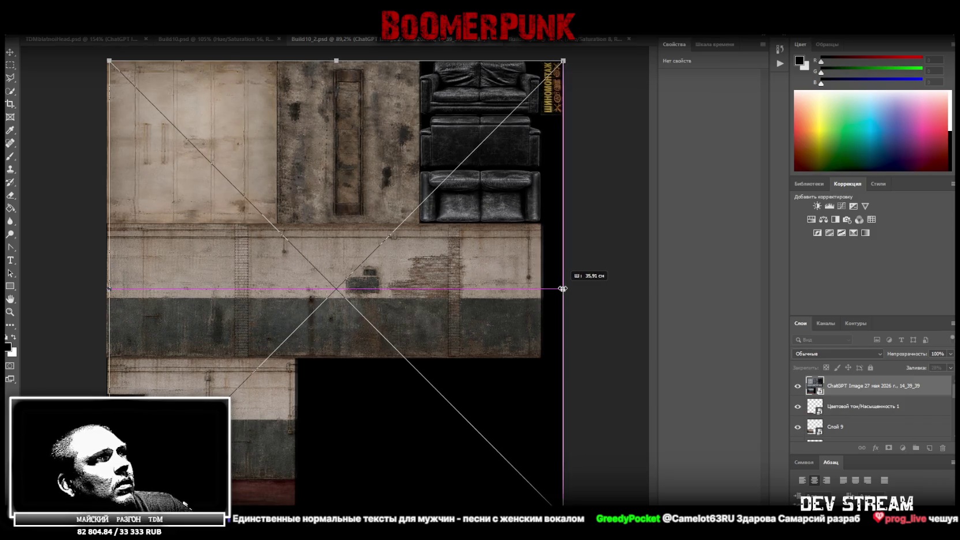
left_click_drag(560, 288, 560, 289)
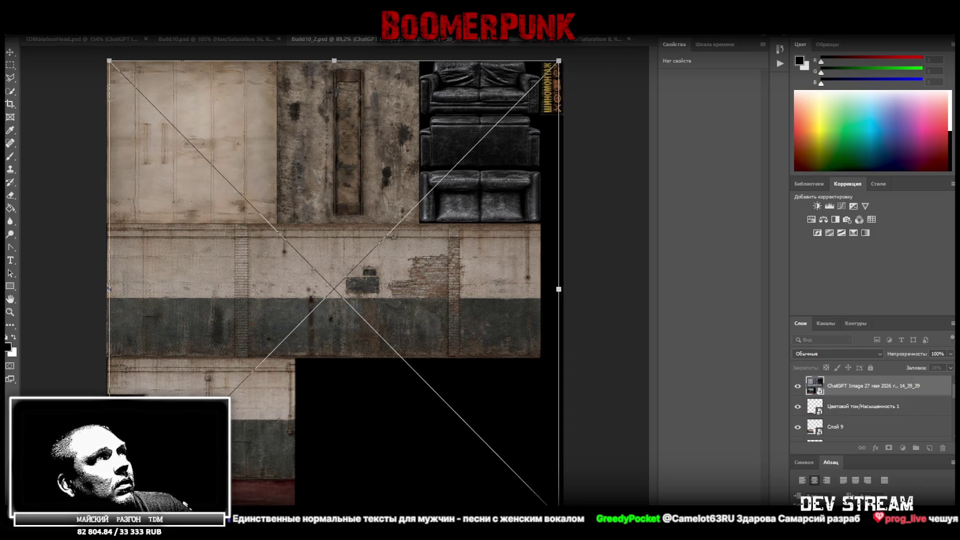
key("Return")
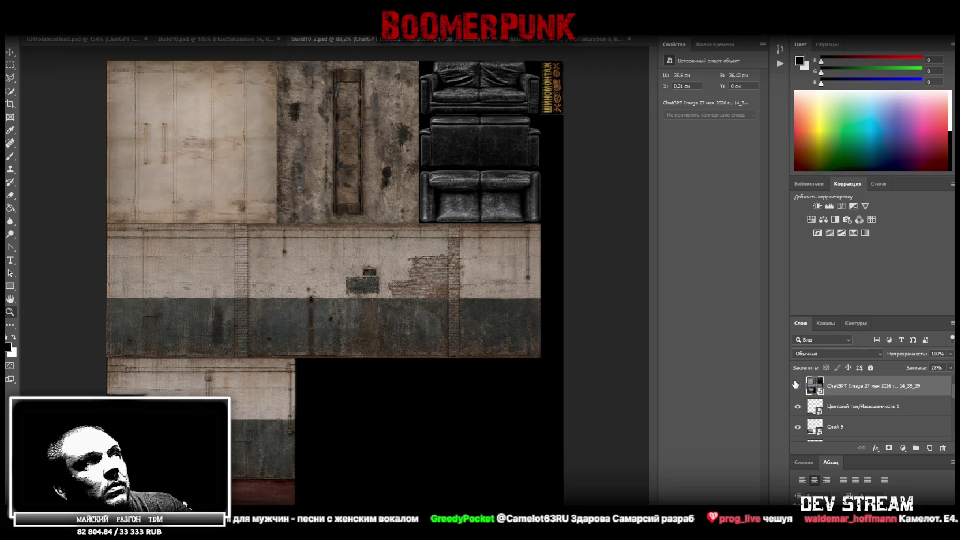
Step: Compare the ChatGPT layer against the original, then hide and delete it
left_click(797, 387)
left_click(796, 387)
left_click(795, 386)
left_click(794, 386)
left_click(794, 385)
left_click(793, 386)
left_click(793, 385)
left_click(792, 385)
left_click(792, 385)
left_click(792, 386)
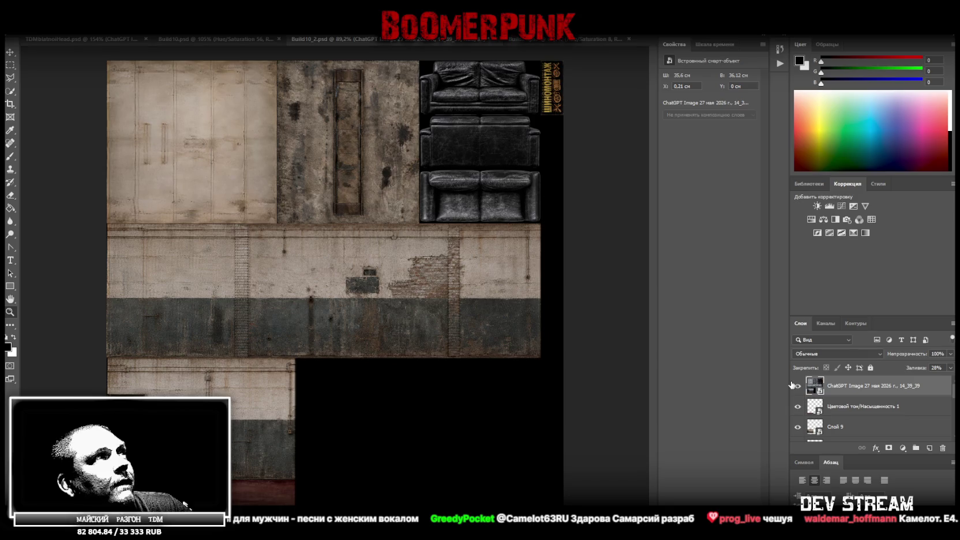
left_click(792, 385)
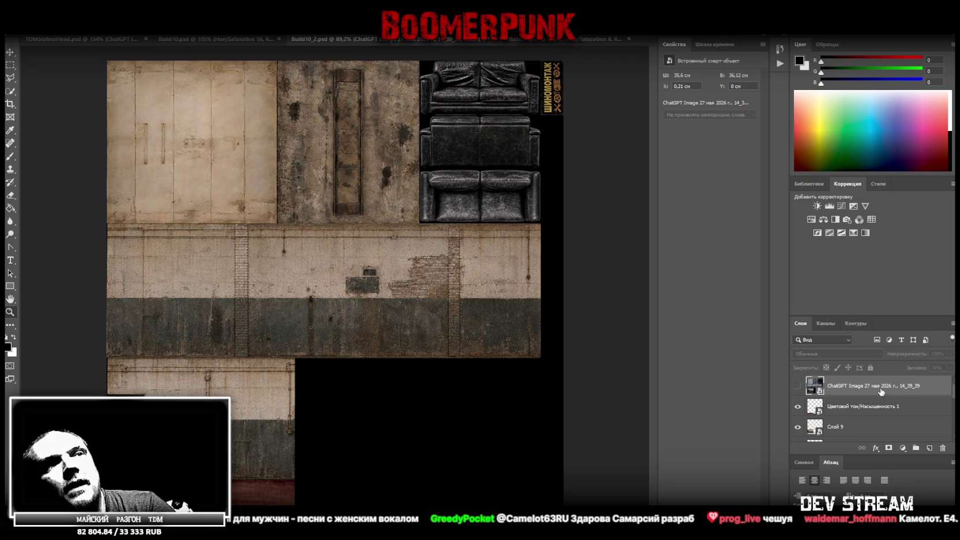
key("Delete")
Step: Check the door texture layer, then convert Hue/Saturation 1 into a smart object
scroll(860, 409, "down", 2)
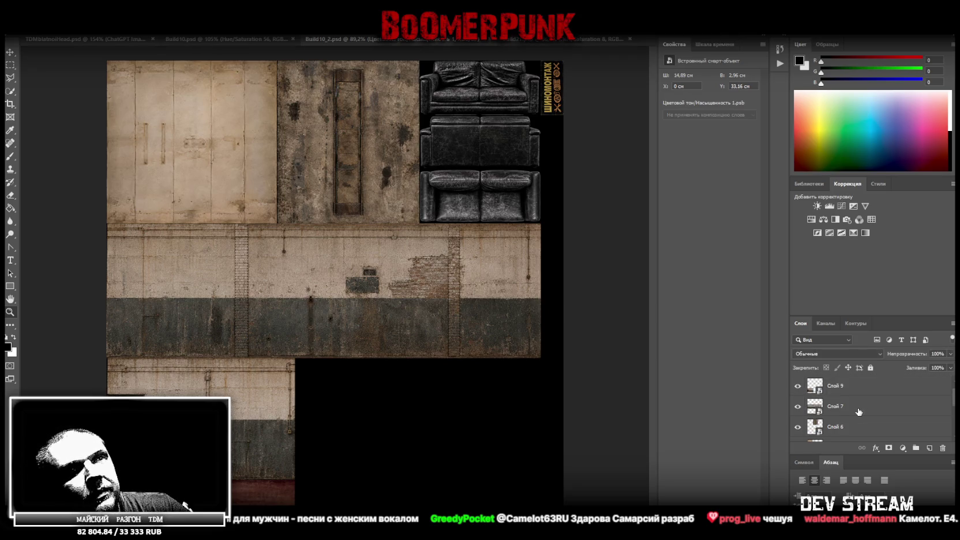
scroll(858, 412, "down", 1)
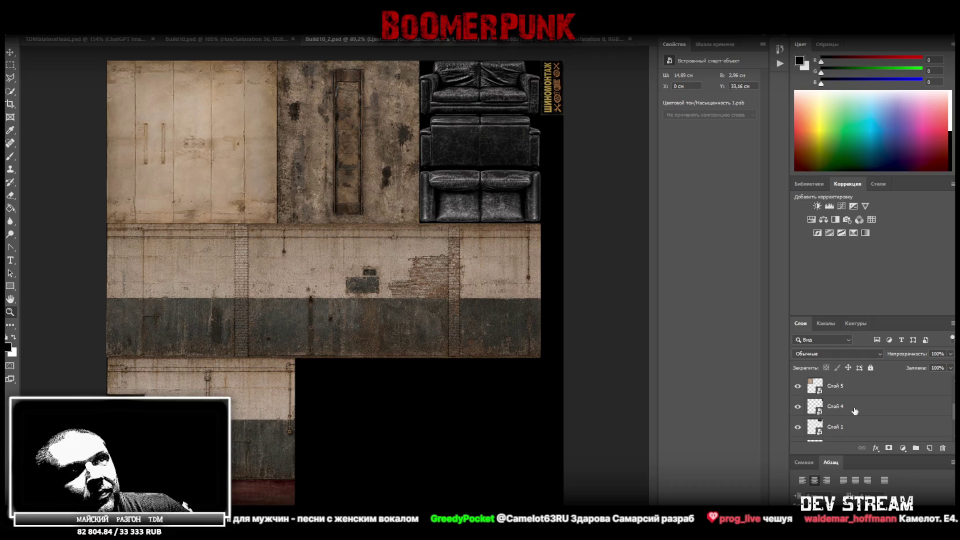
left_click(796, 407)
left_click(796, 408)
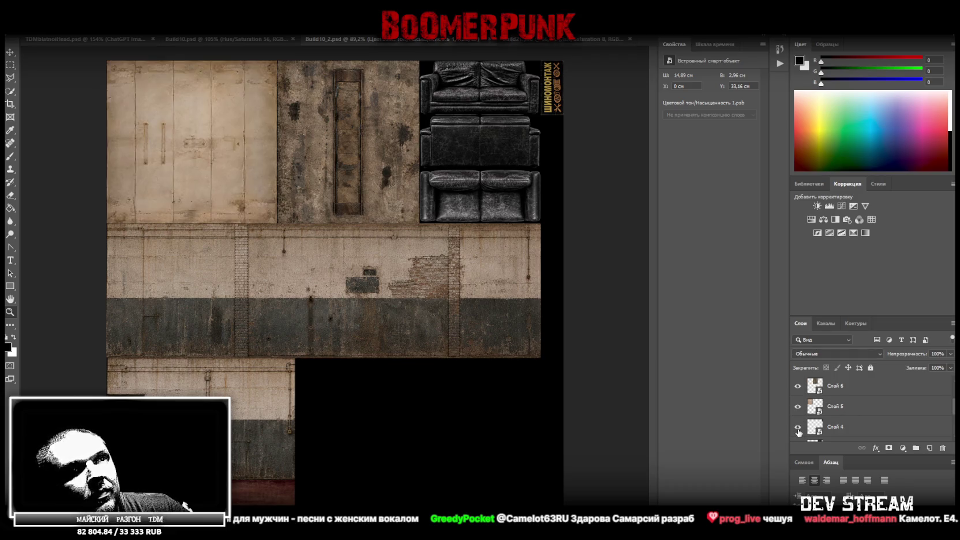
scroll(860, 430, "down", 1)
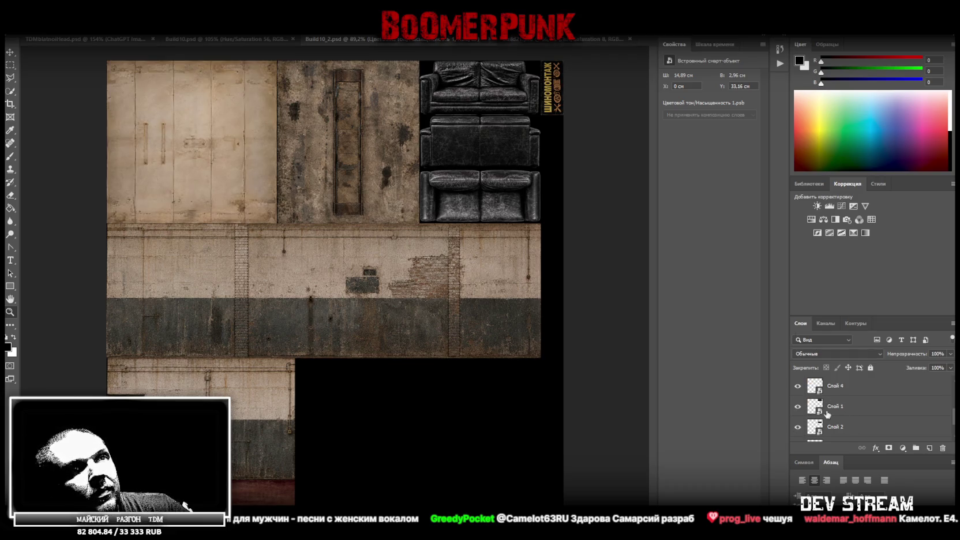
scroll(808, 411, "up", 1)
scroll(843, 427, "up", 1)
left_click(798, 411)
left_click(798, 411)
scroll(865, 414, "up", 3)
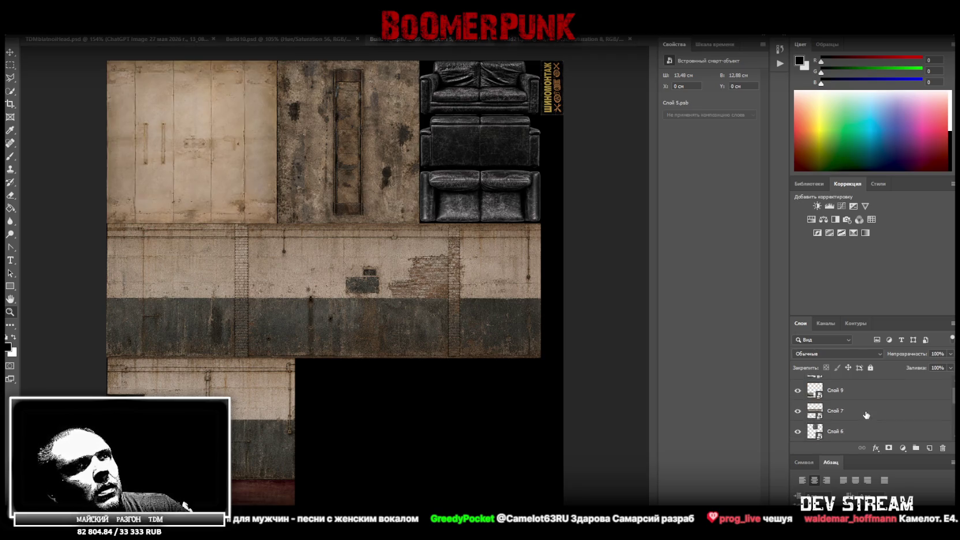
right_click(854, 390)
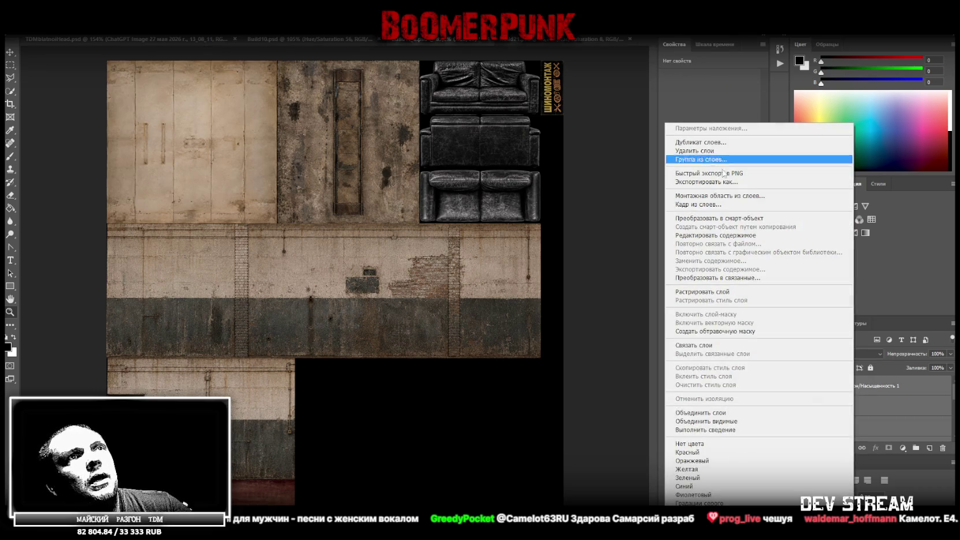
left_click(752, 218)
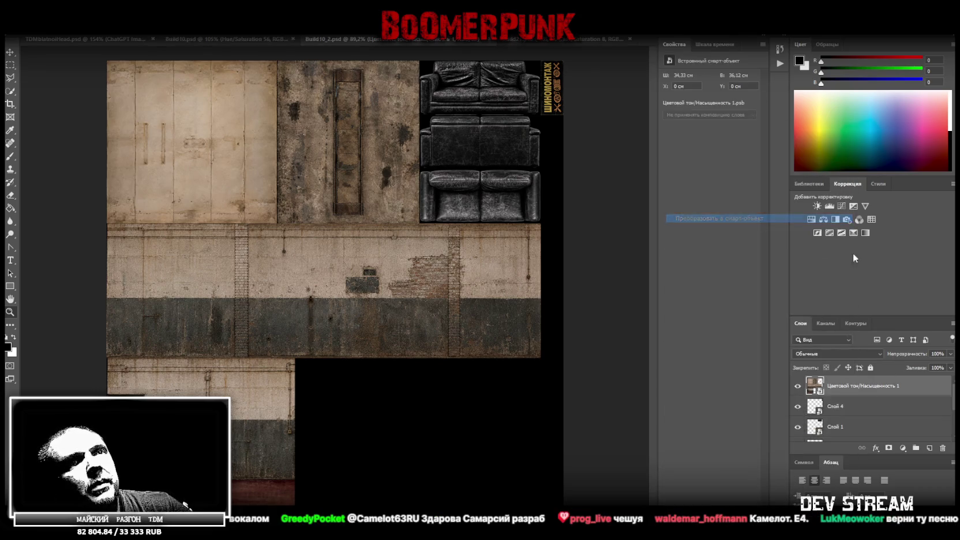
Step: Inside the smart object, add Brightness/Contrast with contrast -50 and discard a trial hue shift
double_click(814, 388)
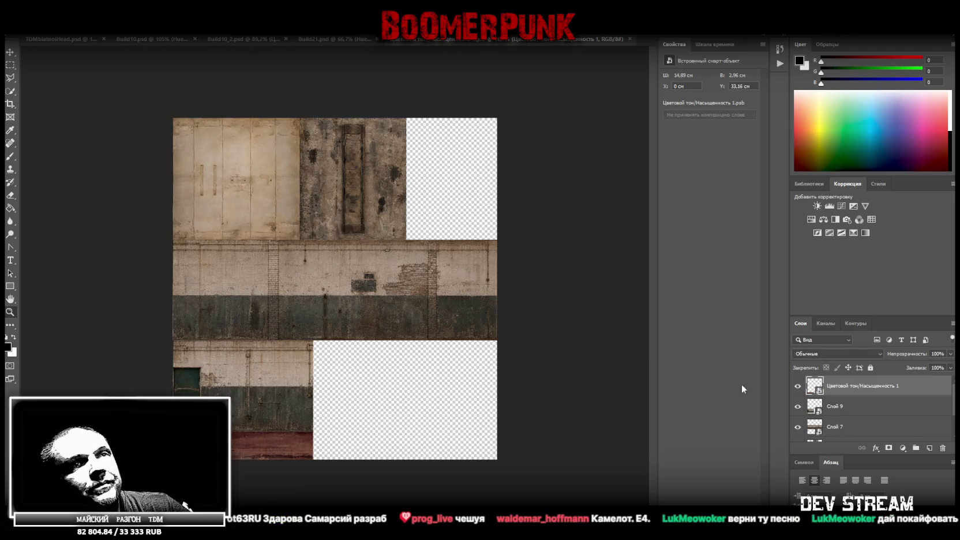
left_click(817, 206)
left_click_drag(710, 124, 568, 124)
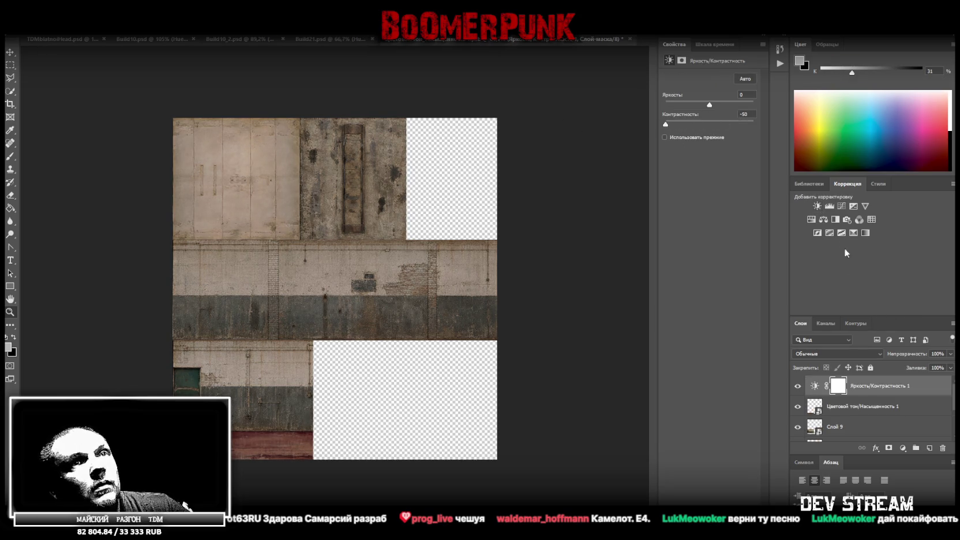
left_click(816, 218)
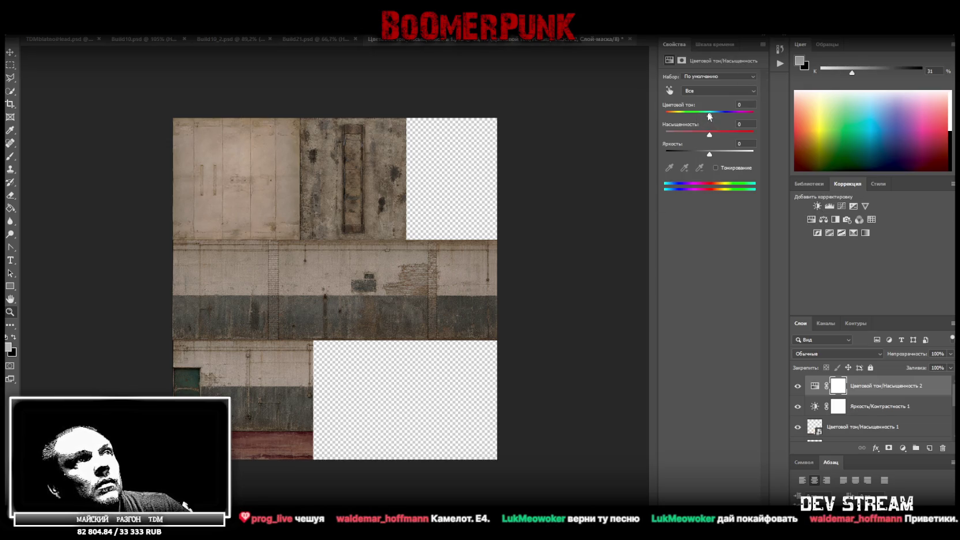
left_click_drag(711, 116, 716, 117)
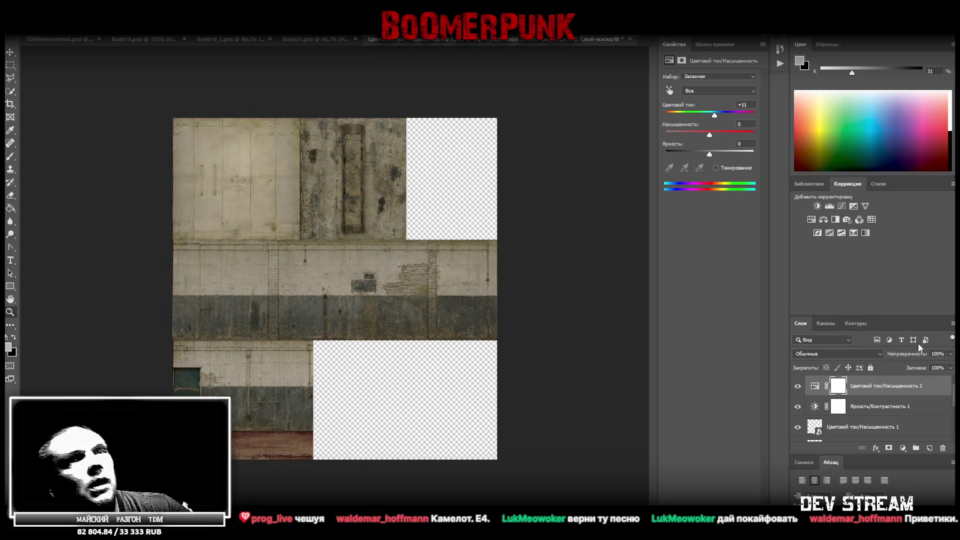
key("Delete")
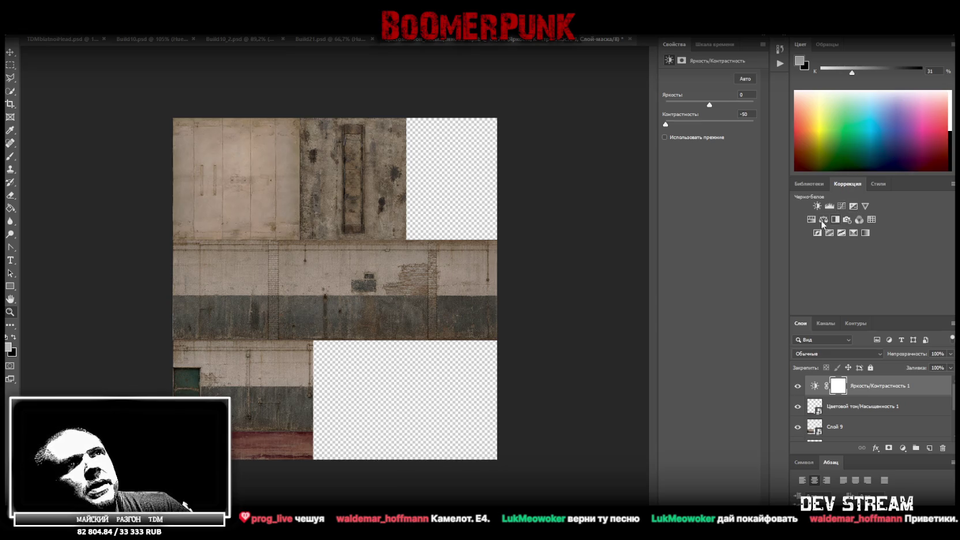
Step: Try and remove Exposure, a second Brightness/Contrast and a Color Balance adjustment
left_click(853, 206)
mouse_move(710, 139)
left_mouse_down()
mouse_move(750, 139)
mouse_move(627, 145)
left_mouse_up()
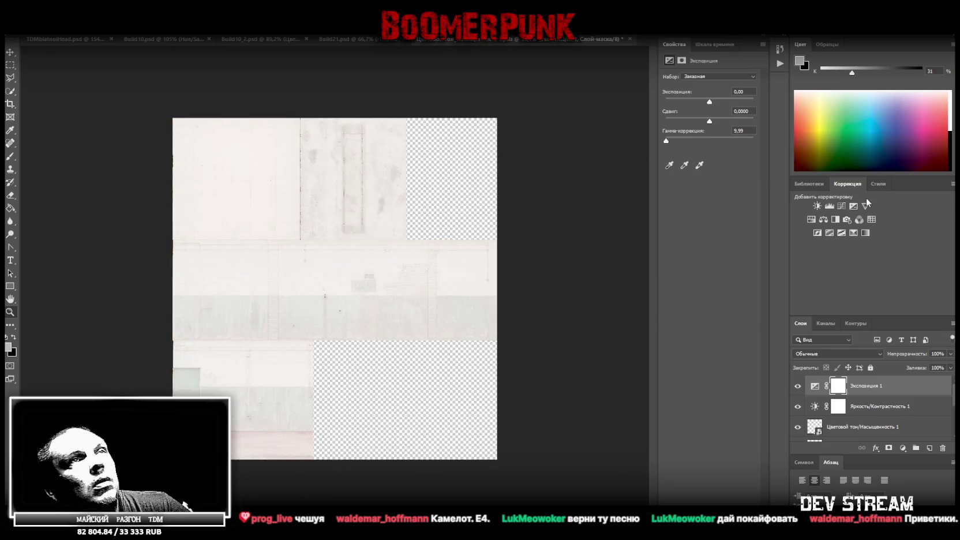
key("ctrl+z")
mouse_move(714, 120)
left_mouse_down()
mouse_move(724, 121)
mouse_move(656, 124)
left_mouse_up()
key("ctrl+z")
mouse_move(710, 103)
left_mouse_down()
mouse_move(761, 101)
mouse_move(653, 99)
left_mouse_up()
key("Delete")
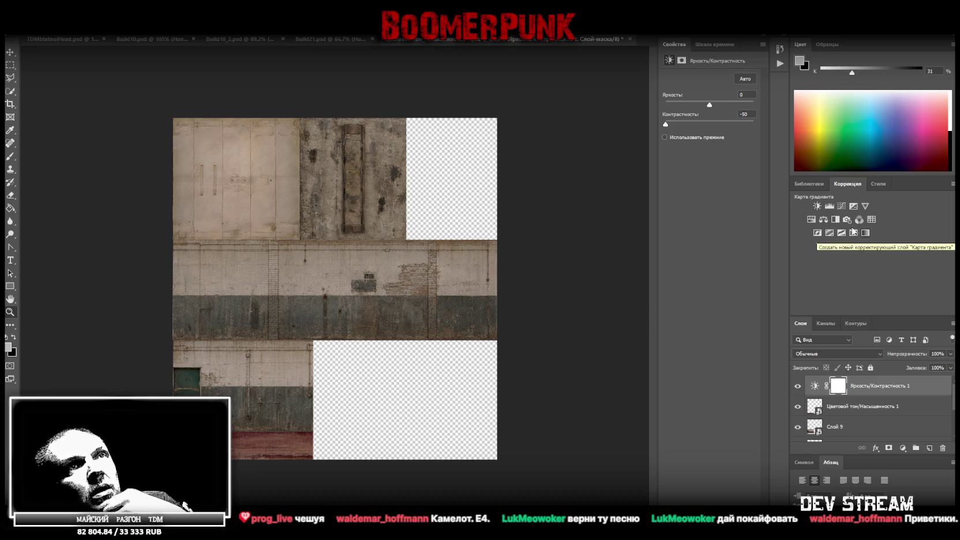
left_click(815, 204)
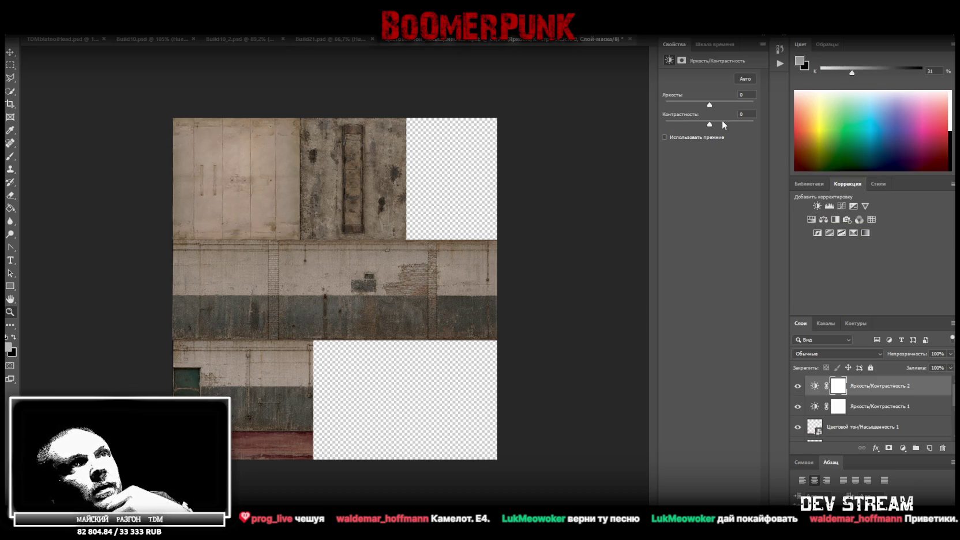
key("ctrl+z")
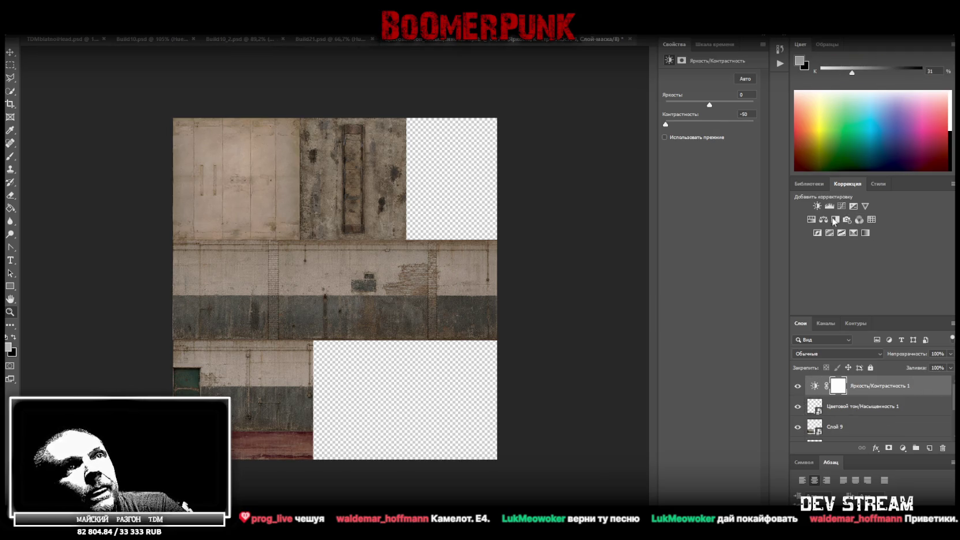
left_click(823, 220)
mouse_move(696, 132)
left_mouse_down()
mouse_move(719, 133)
mouse_move(700, 132)
mouse_move(687, 115)
mouse_move(695, 115)
left_mouse_up()
key("Delete")
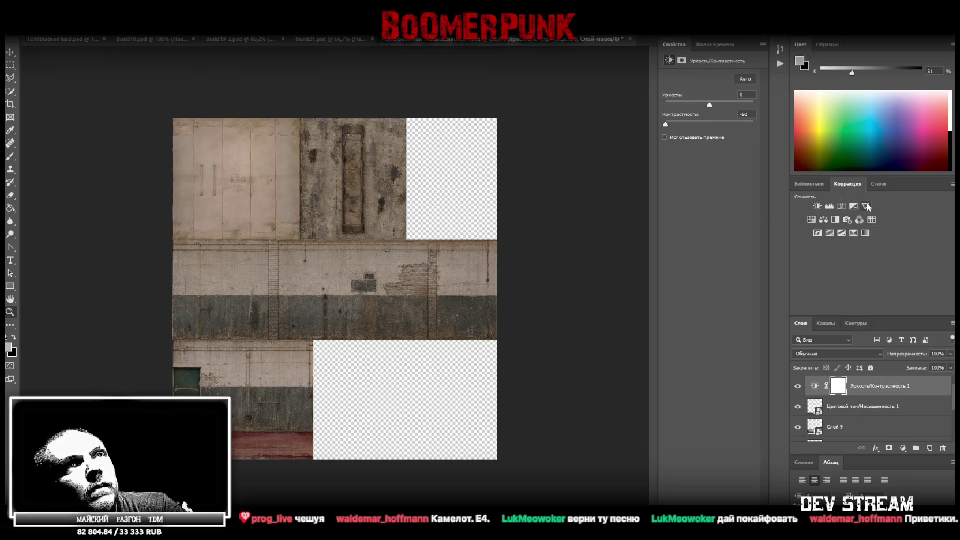
Step: Add a Vibrance layer with vibrance -100 and saturation +100 to grey the atlas
left_click(864, 205)
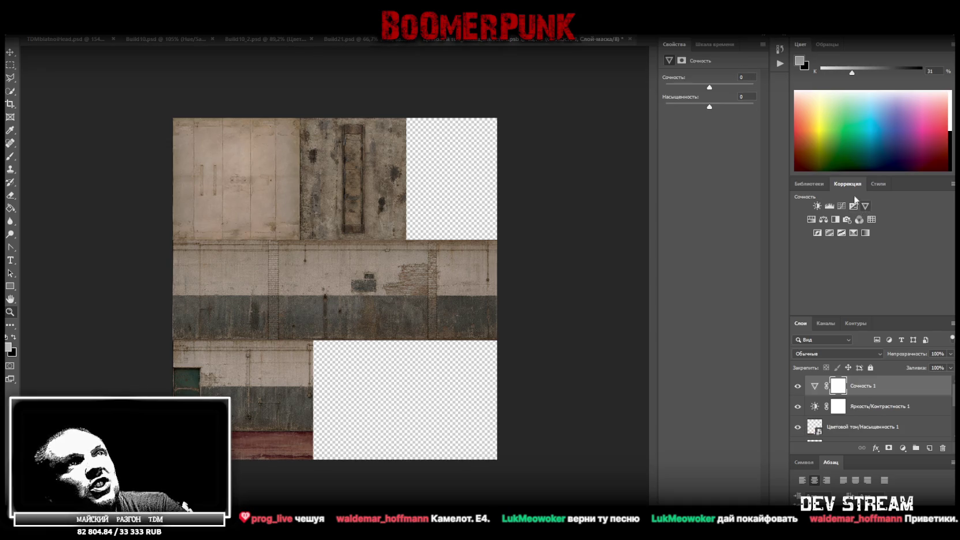
left_click_drag(714, 107, 717, 105)
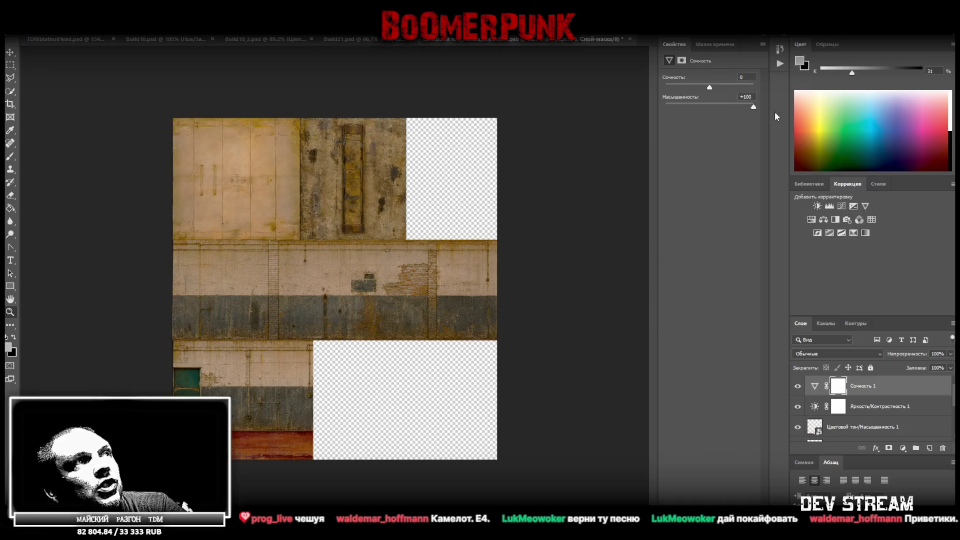
mouse_move(708, 88)
left_mouse_down()
mouse_move(772, 89)
mouse_move(642, 84)
mouse_move(685, 93)
left_mouse_up()
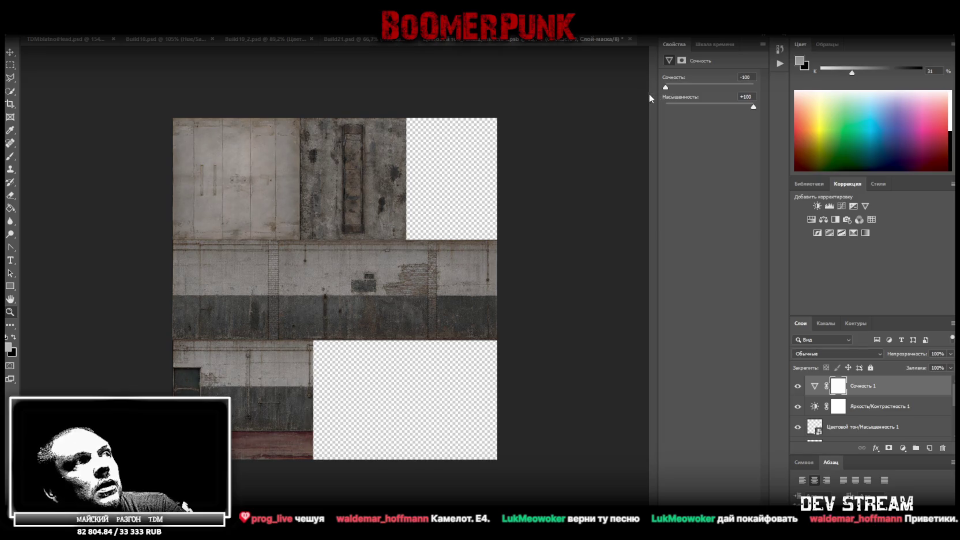
mouse_move(753, 106)
left_mouse_down()
mouse_move(652, 108)
mouse_move(803, 92)
mouse_move(583, 88)
left_mouse_up()
left_click_drag(668, 110, 679, 107)
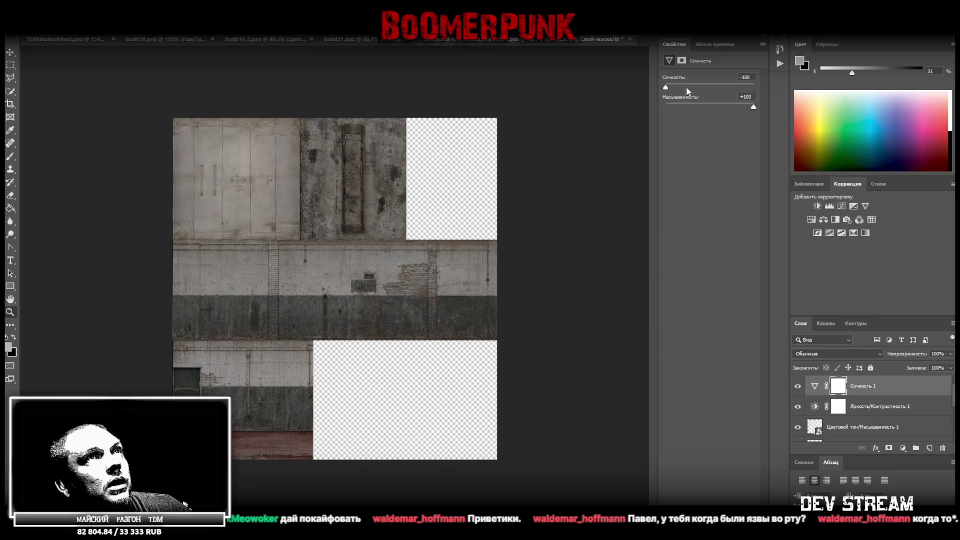
Step: Set Brightness/Contrast 1's contrast to 48, leaving brightness at 0
left_click(875, 411)
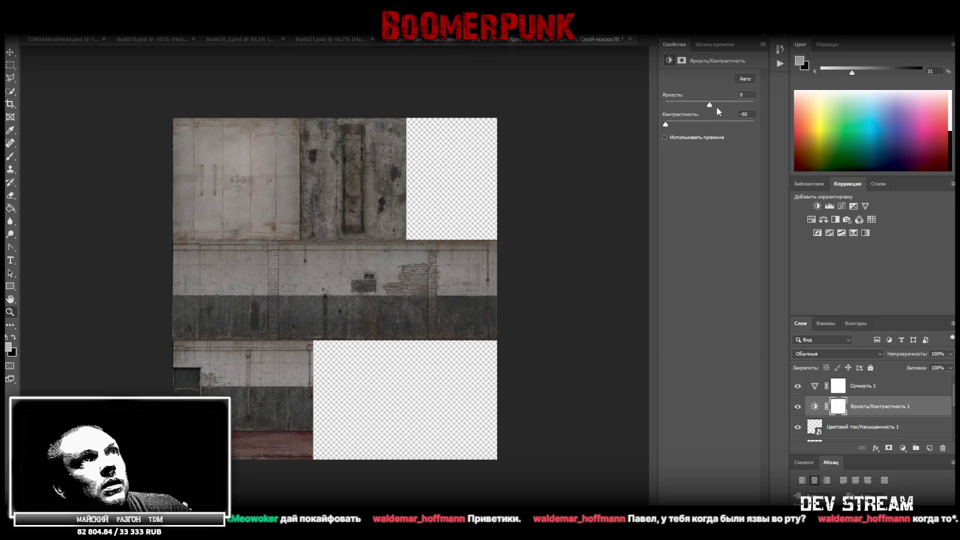
left_click_drag(710, 104, 715, 104)
key("ctrl+z")
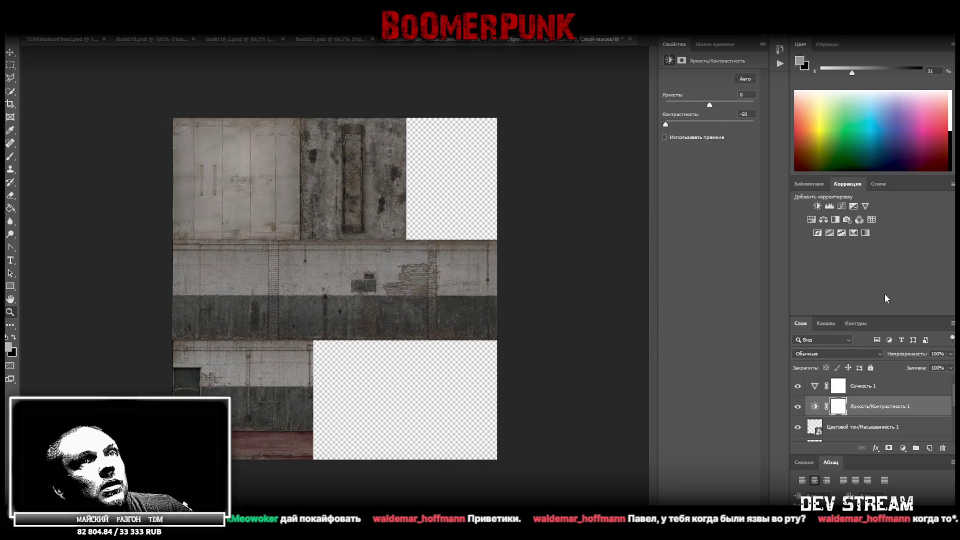
left_click_drag(665, 124, 749, 124)
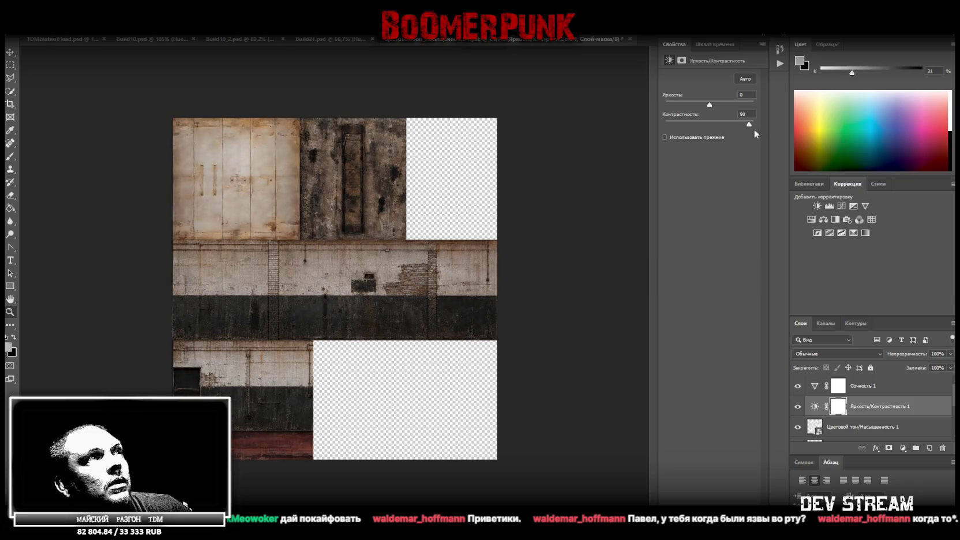
key("ctrl+z")
key("ctrl+shift+z")
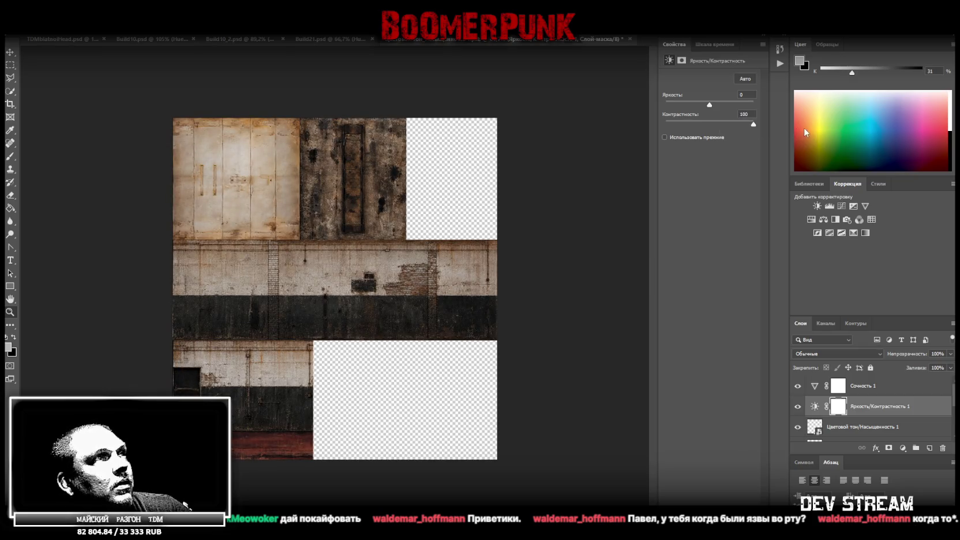
mouse_move(753, 125)
left_mouse_down()
mouse_move(723, 130)
mouse_move(760, 134)
mouse_move(730, 135)
left_mouse_up()
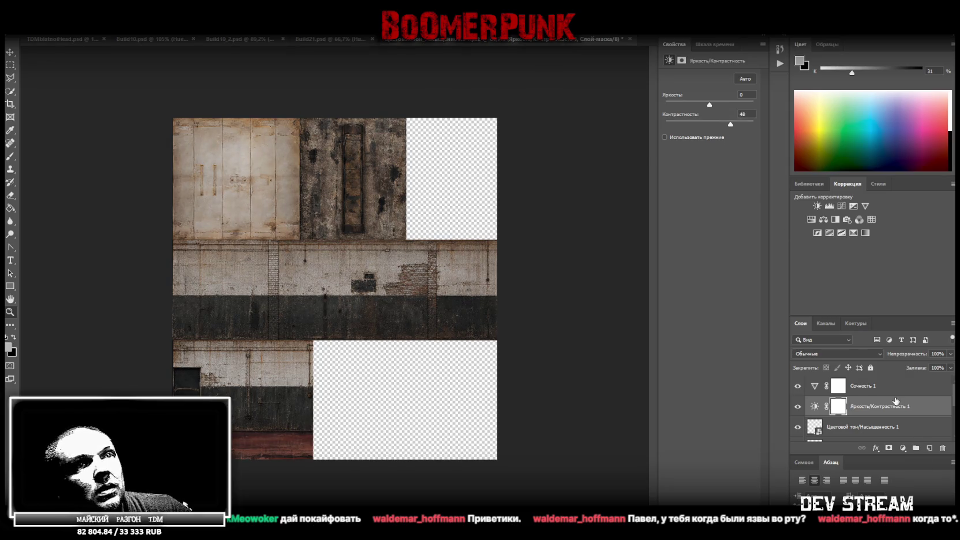
scroll(893, 402, "down", 1)
scroll(890, 400, "up", 1)
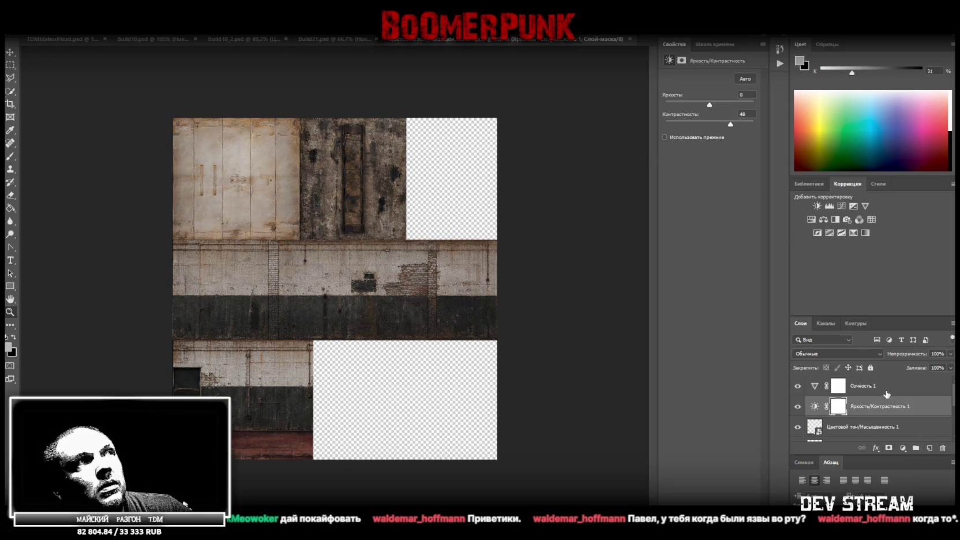
Step: Add a Hue/Saturation layer with saturation -25, then fly Unity's scene view out of the garage
left_click(881, 395)
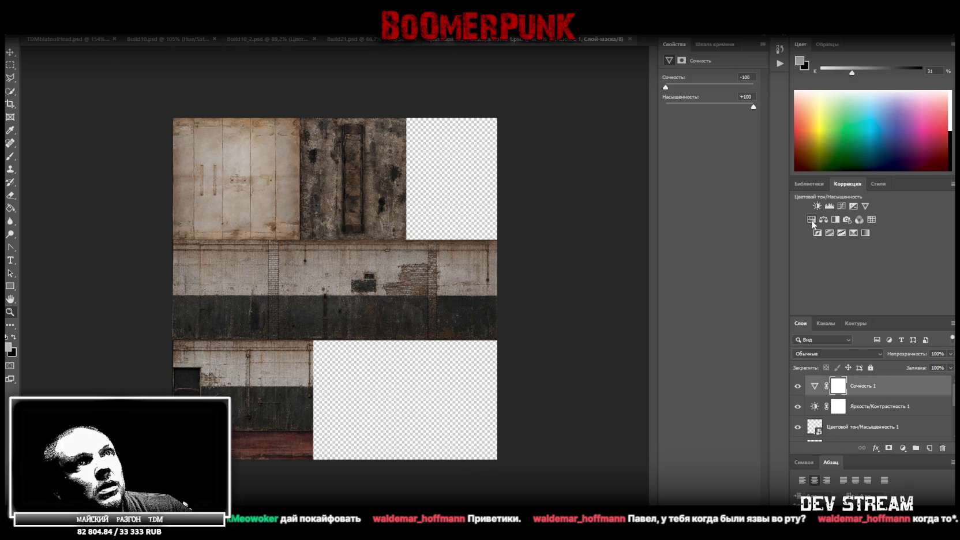
left_click(812, 219)
left_click(685, 132)
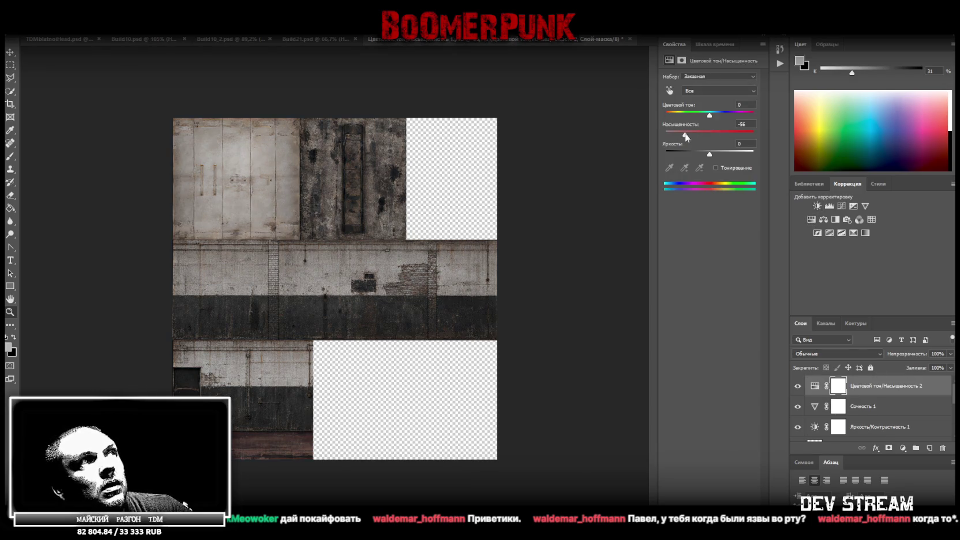
left_click(697, 134)
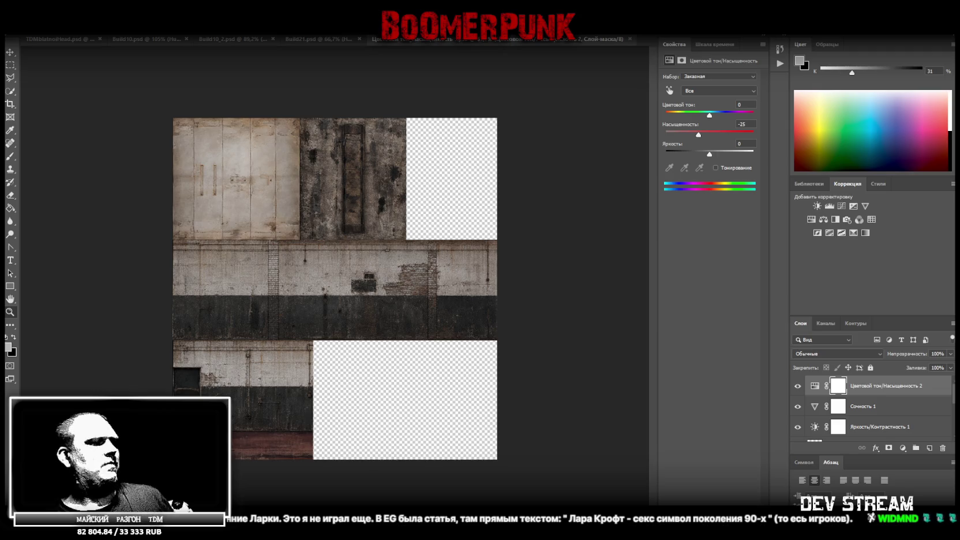
key("alt+Tab")
mouse_move(362, 174)
left_mouse_down()
mouse_move(479, 240)
mouse_move(379, 252)
mouse_move(530, 247)
mouse_move(507, 316)
mouse_move(428, 240)
mouse_move(398, 232)
mouse_move(465, 290)
left_mouse_up()
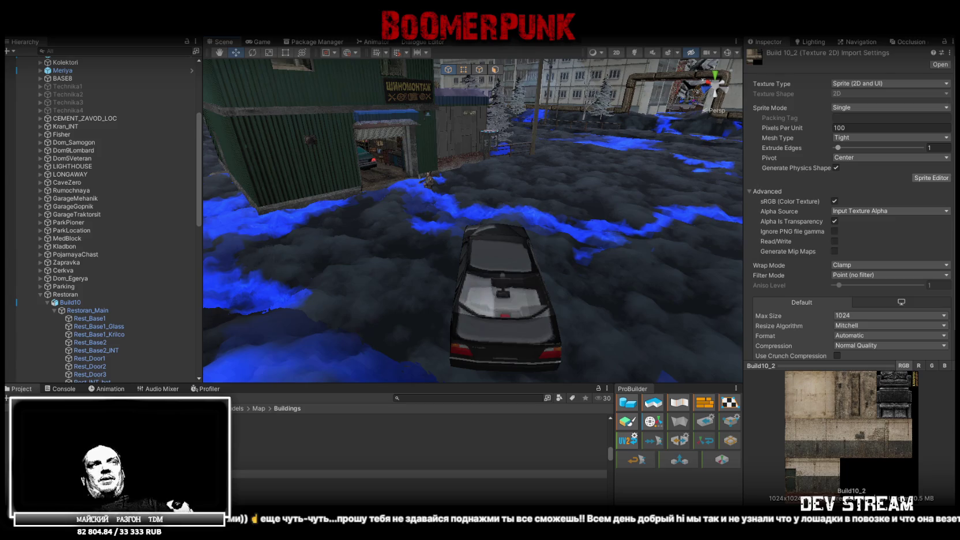
Step: Trace the black car's TD Mcar N4 material to its TDMcarN4 texture and reveal it in Explorer
left_click(514, 334)
left_click(853, 187)
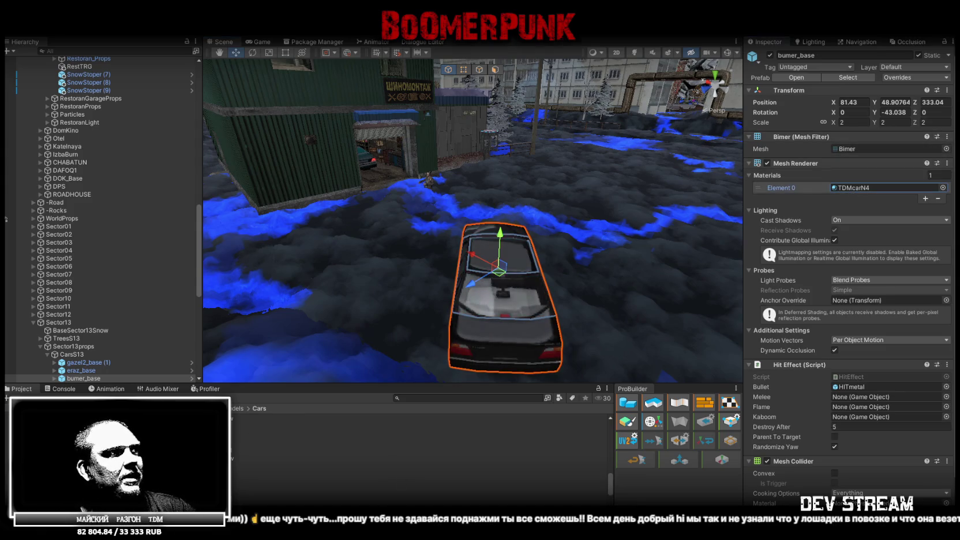
double_click(853, 188)
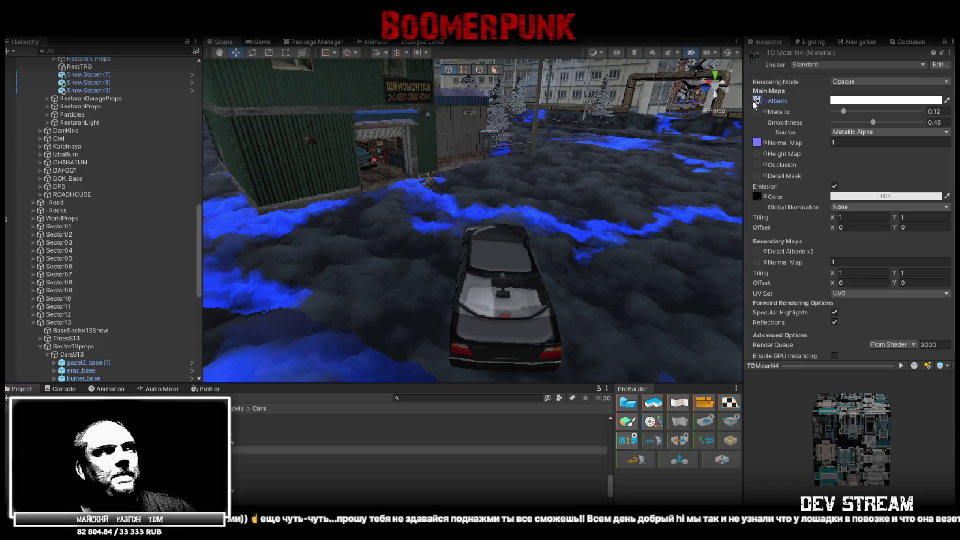
left_click(289, 465)
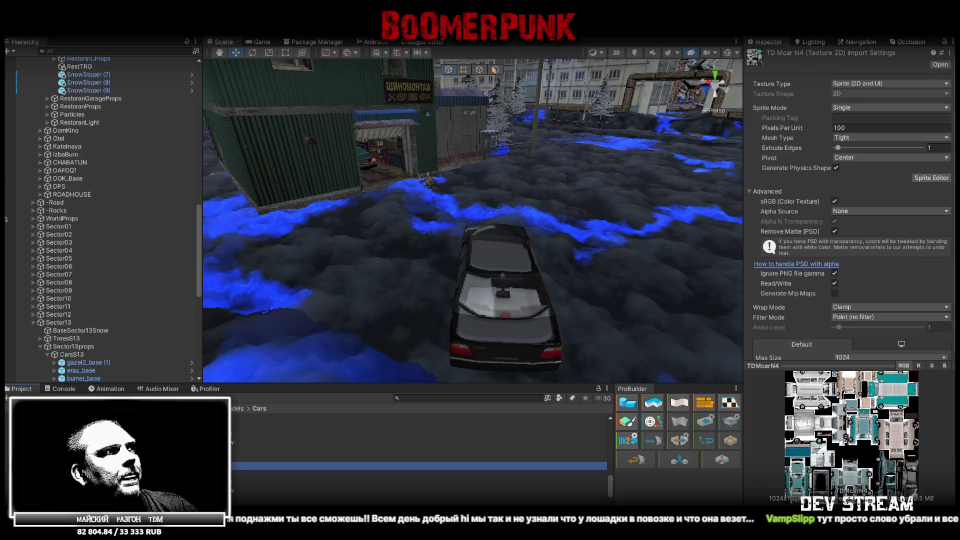
right_click(209, 474)
right_click(193, 467)
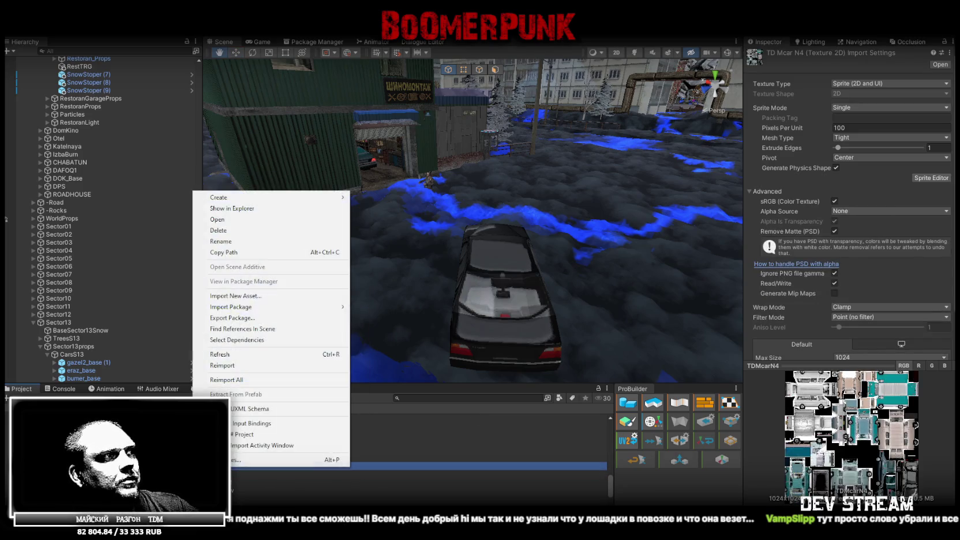
left_click(322, 208)
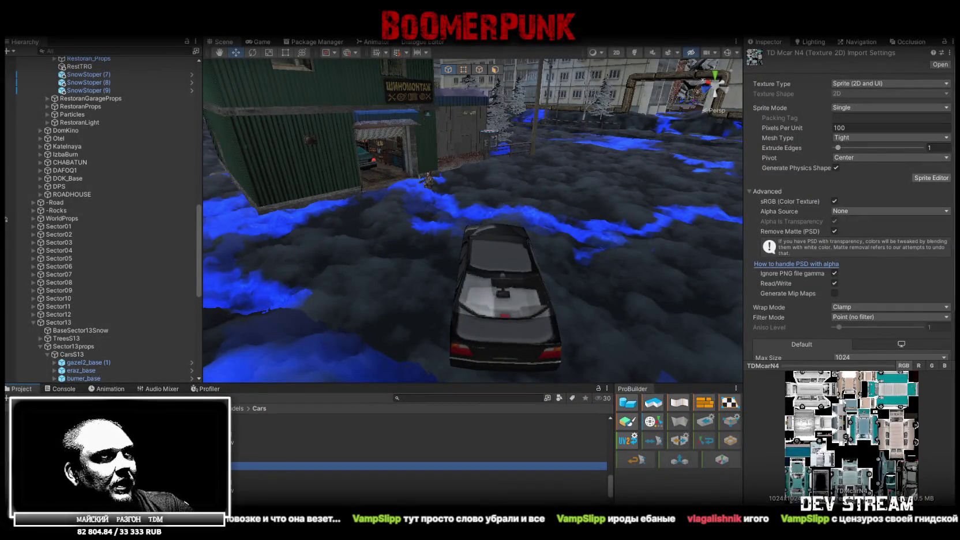
key("alt+Tab")
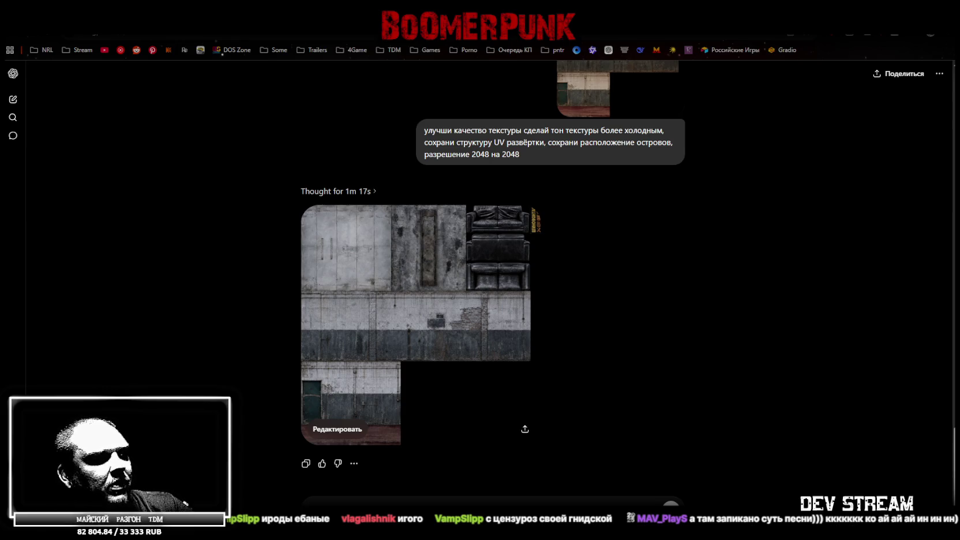
Step: Paste the earlier texture-improvement prompt into a new message without the car image, then return to Unity
left_click_drag(447, 471, 428, 505)
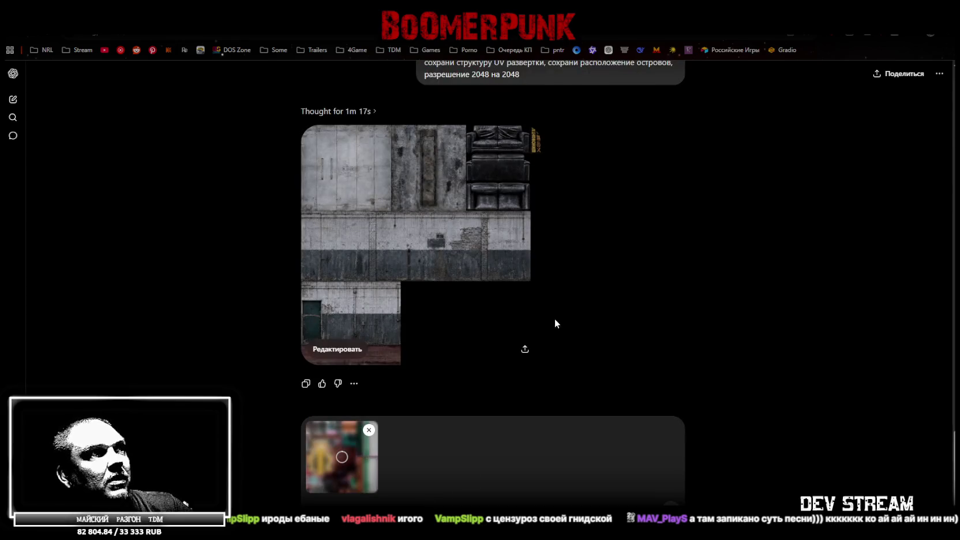
scroll(565, 307, "up", 2)
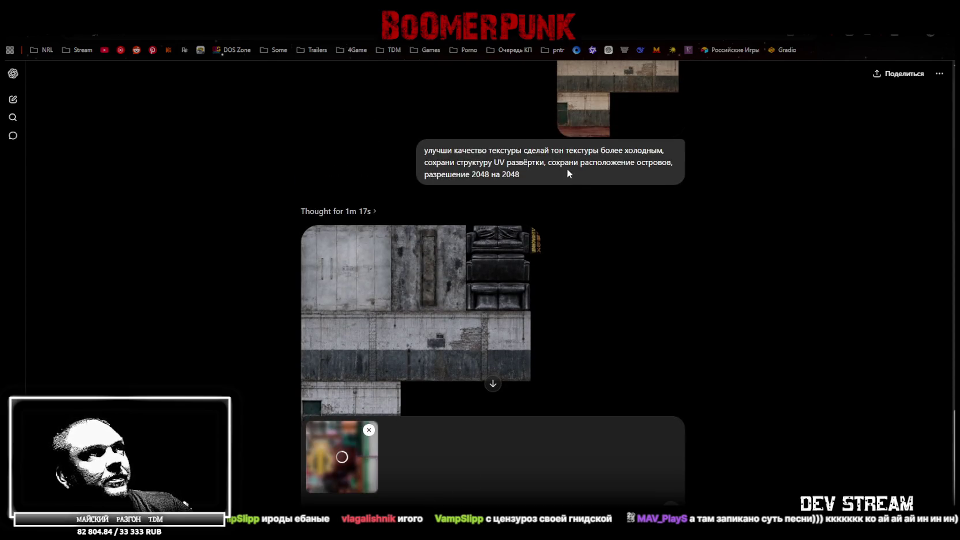
left_click_drag(530, 172, 418, 137)
key("ctrl+c")
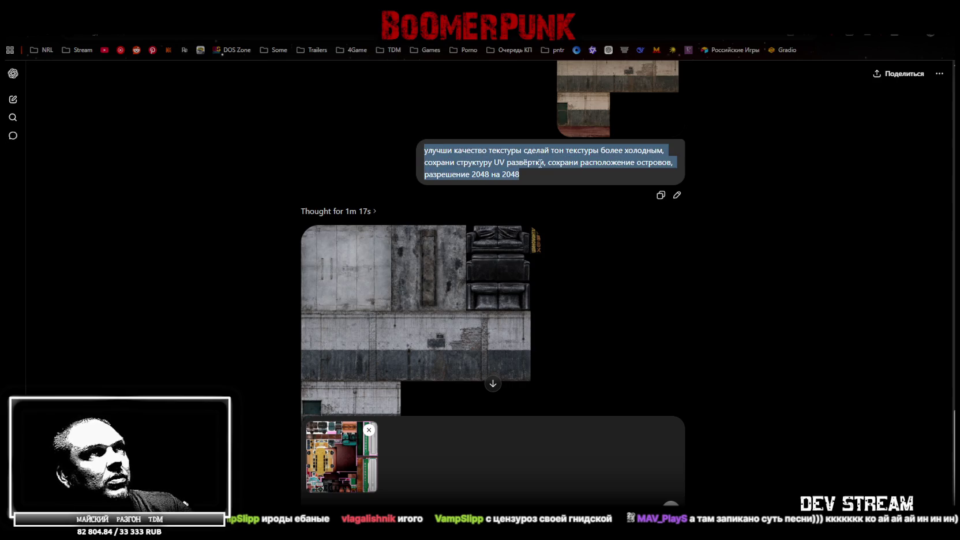
left_click(388, 493)
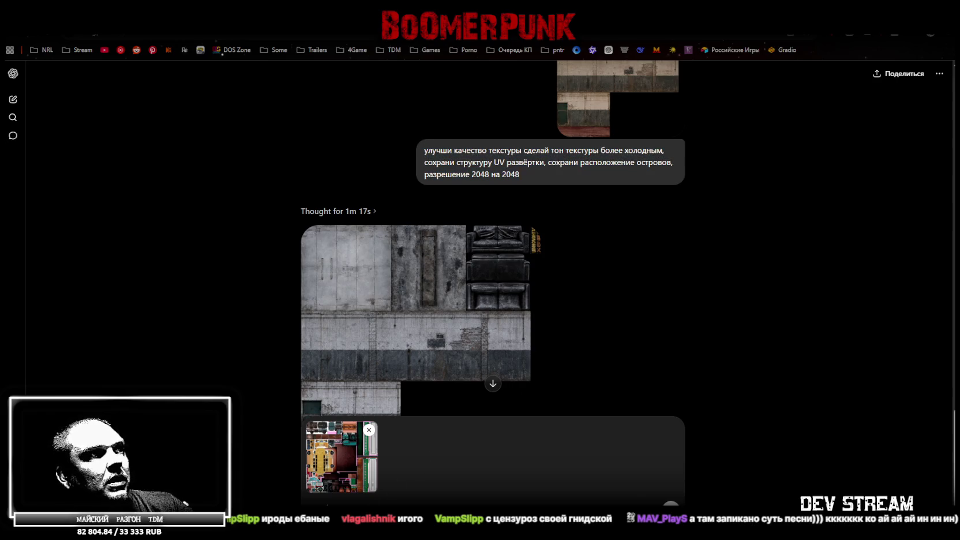
key("ctrl+v")
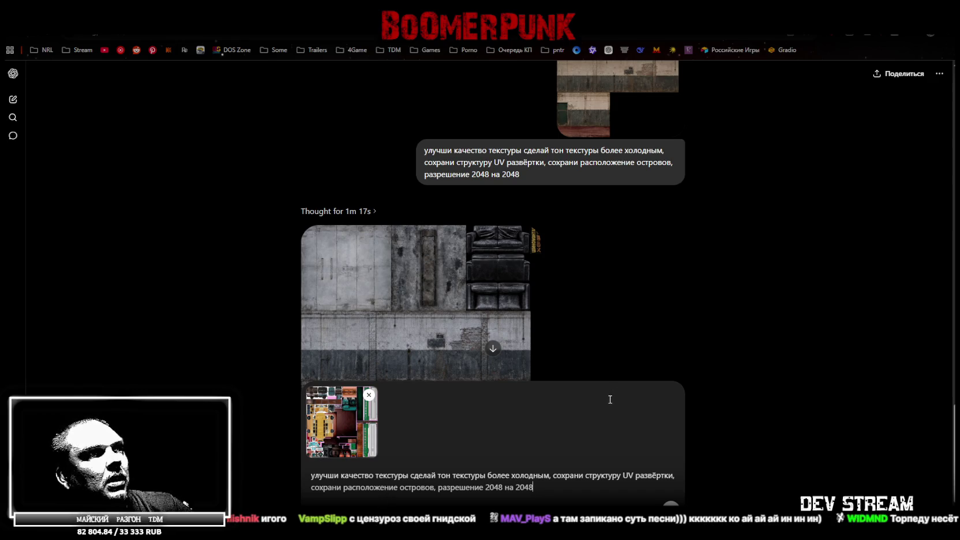
left_click(369, 395)
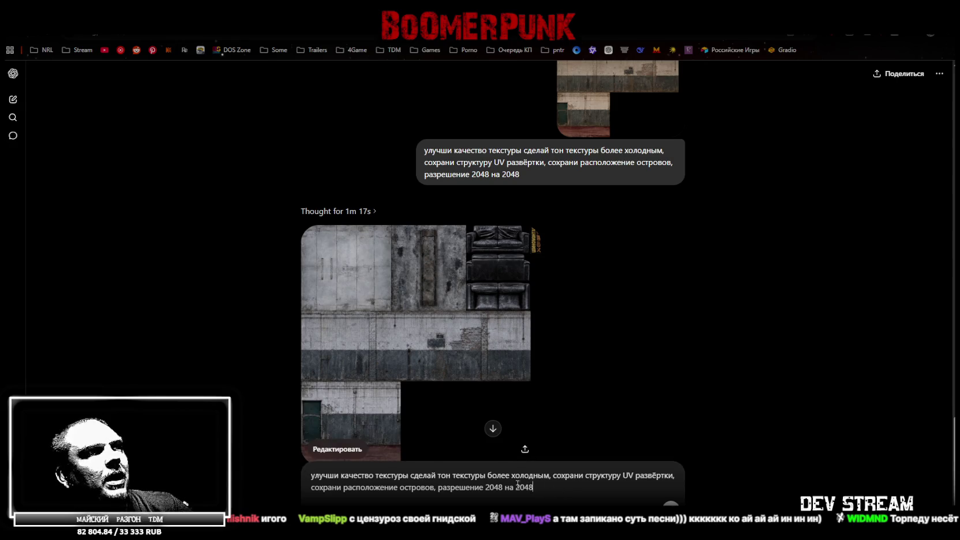
key("ctrl+a")
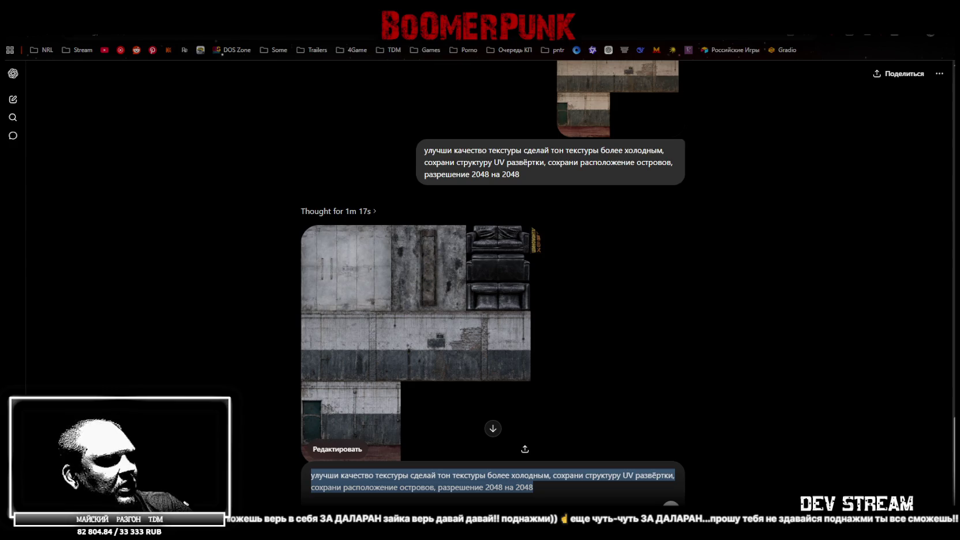
key("alt+Tab")
mouse_move(483, 295)
left_mouse_down()
mouse_move(585, 180)
mouse_move(616, 184)
mouse_move(544, 252)
mouse_move(507, 242)
left_mouse_up()
Step: Select the PoezdMain train car and find its TDMcar3 material before bringing up the YouTube window
left_click(505, 242)
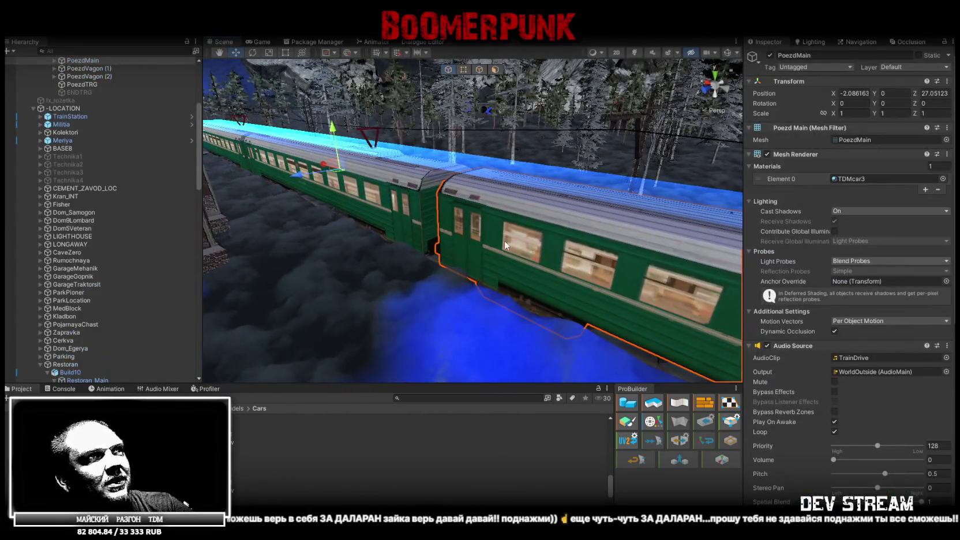
left_click(506, 240)
left_click(501, 219)
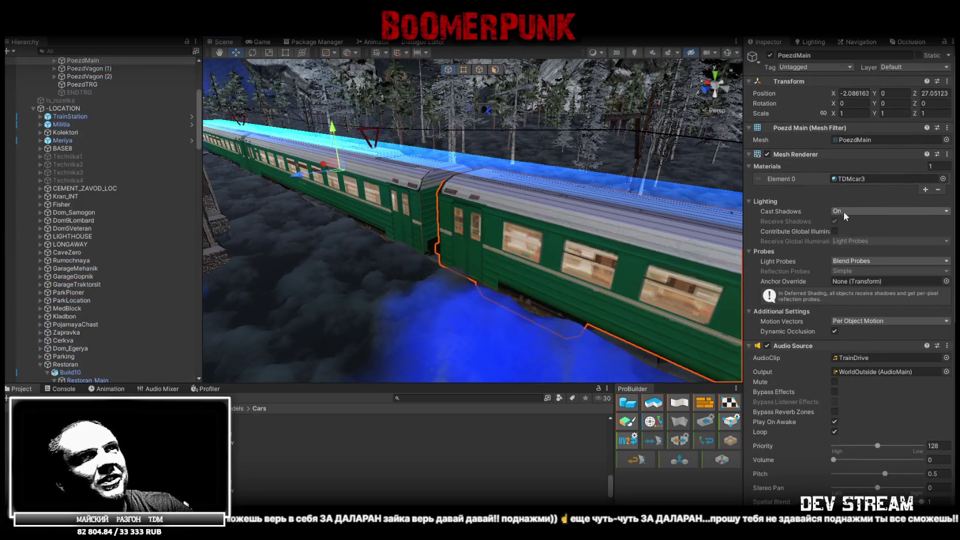
left_click(842, 178)
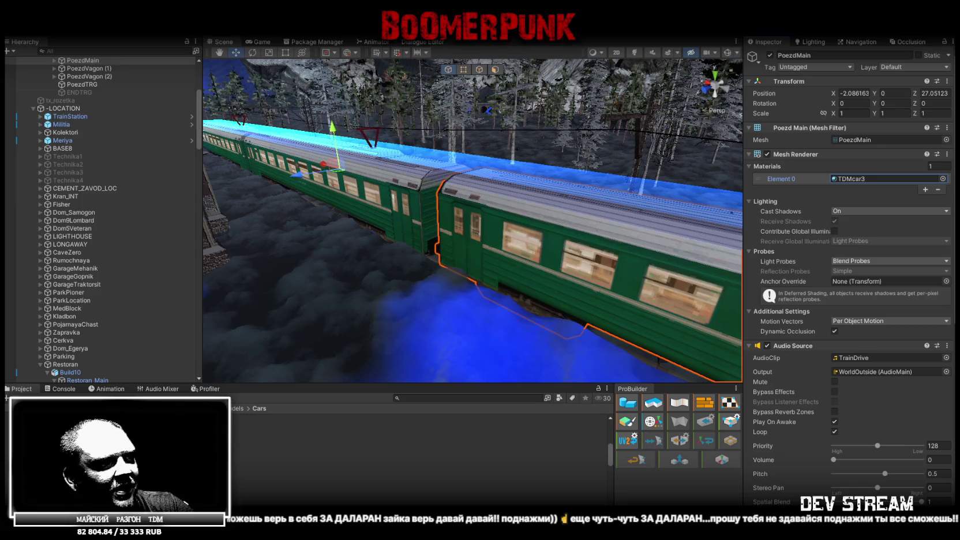
key("alt+Tab")
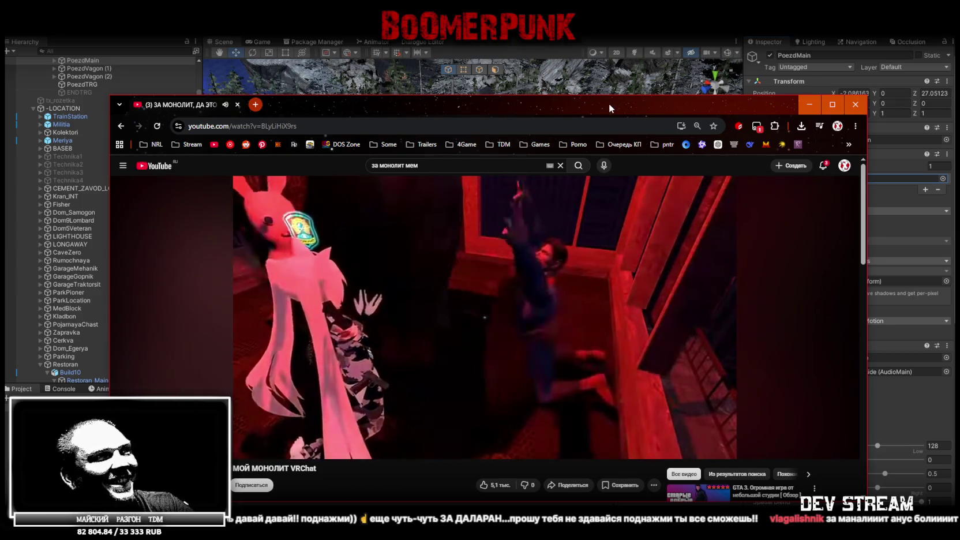
Step: Drag the YouTube video window down off the screen to reveal the Unity editor
left_click_drag(605, 106, 600, 537)
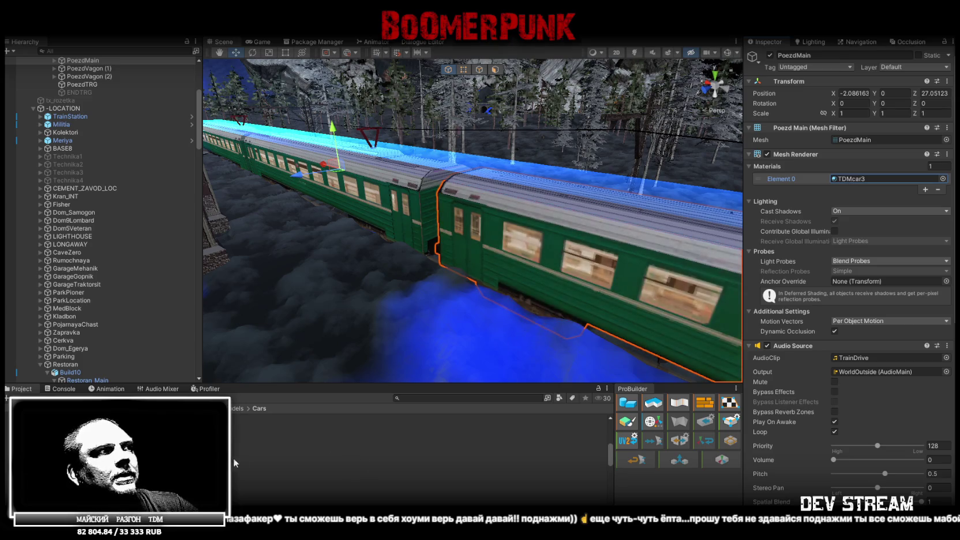
Step: Inspect the TD Mcar 3 material and its Albedo texture's import settings, then open the Copter material
left_click(351, 466)
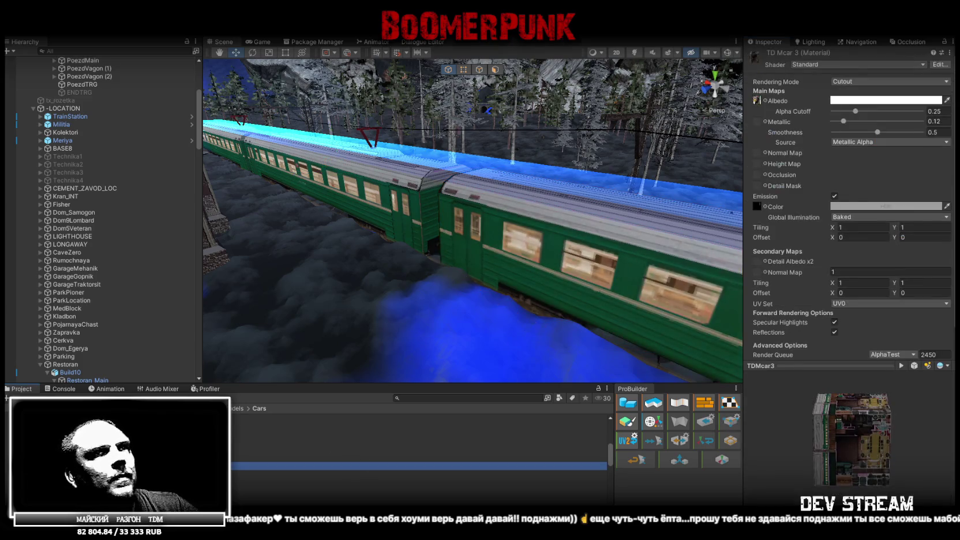
left_click(757, 100)
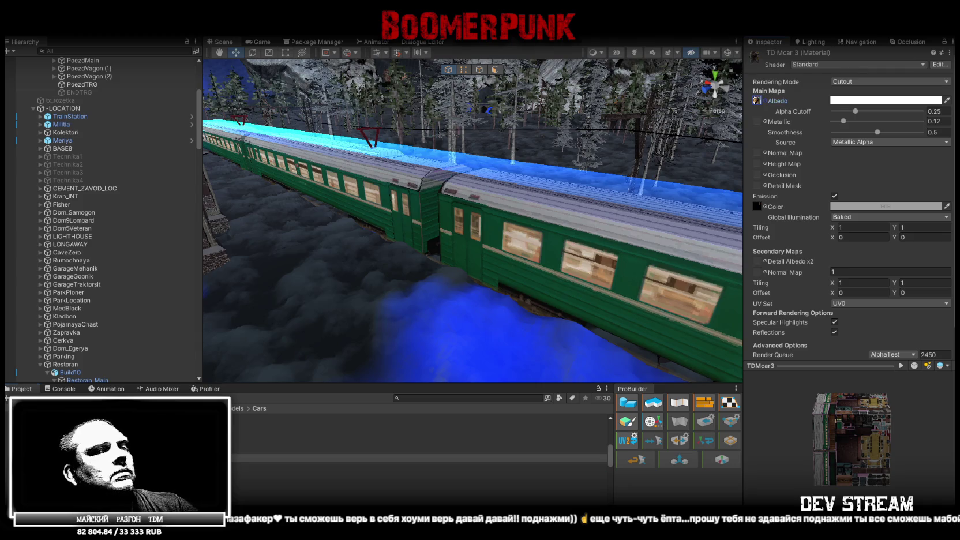
left_click(441, 466)
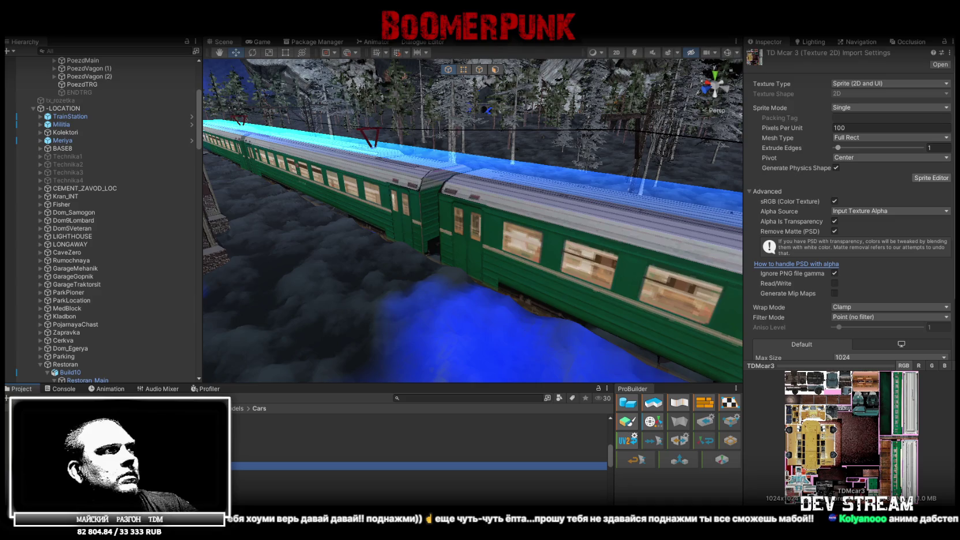
scroll(422, 445, "up", 3)
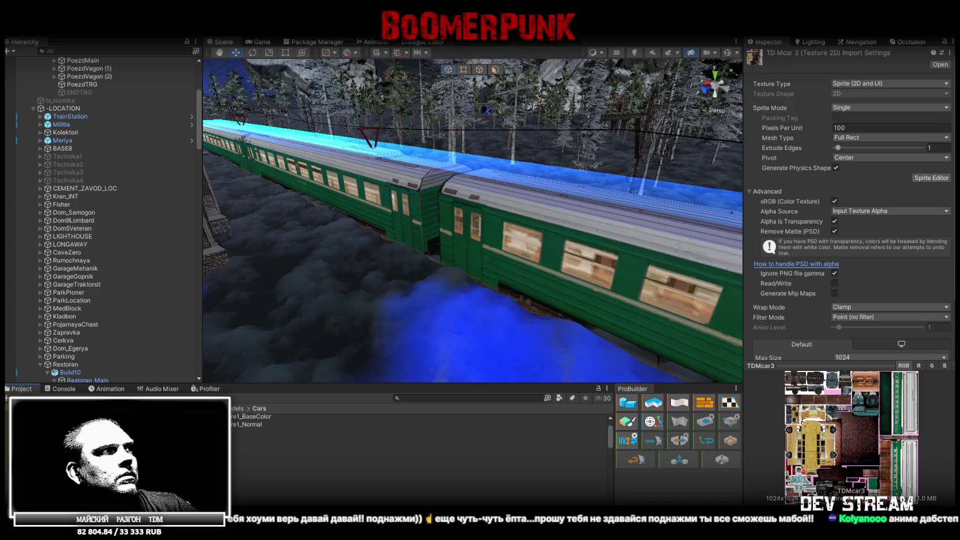
scroll(421, 445, "up", 2)
scroll(421, 444, "down", 5)
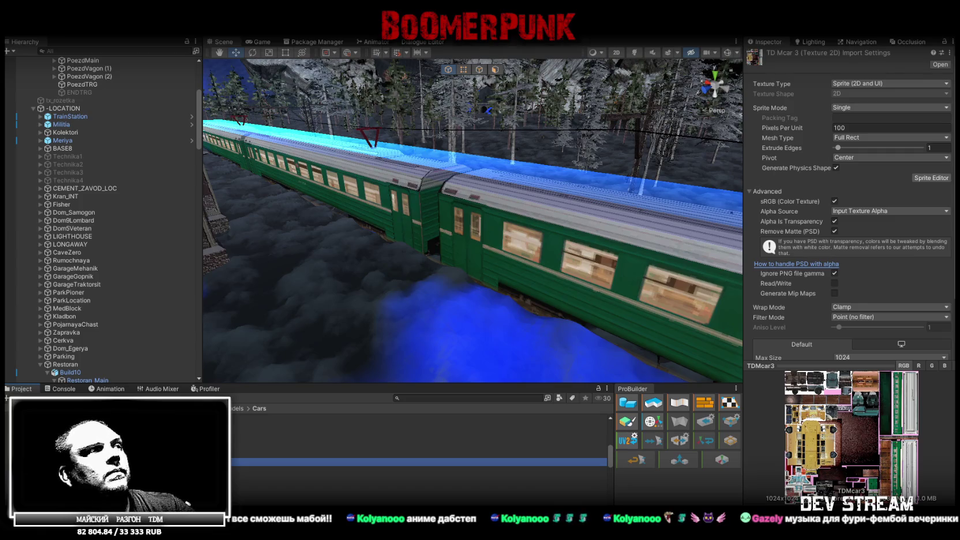
scroll(421, 450, "down", 3)
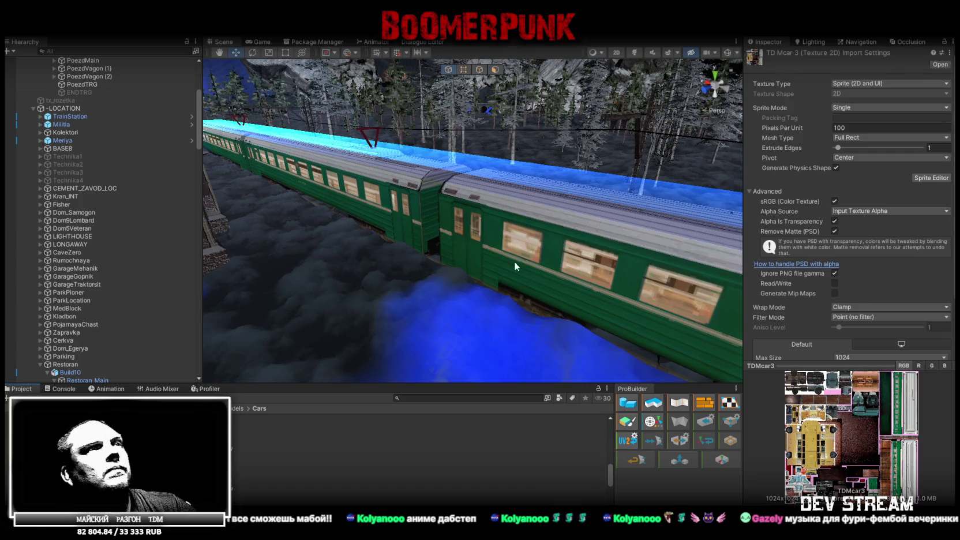
scroll(284, 445, "up", 5)
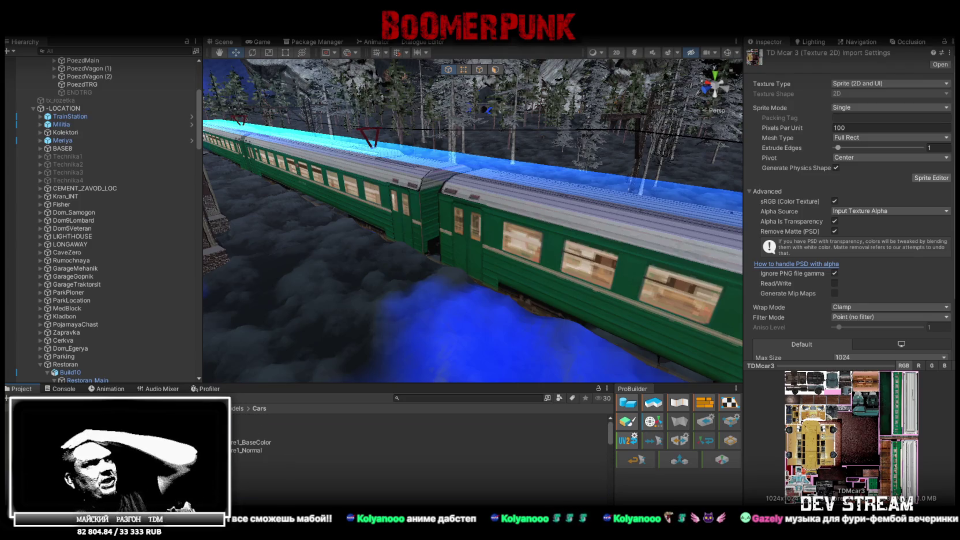
left_click(288, 419)
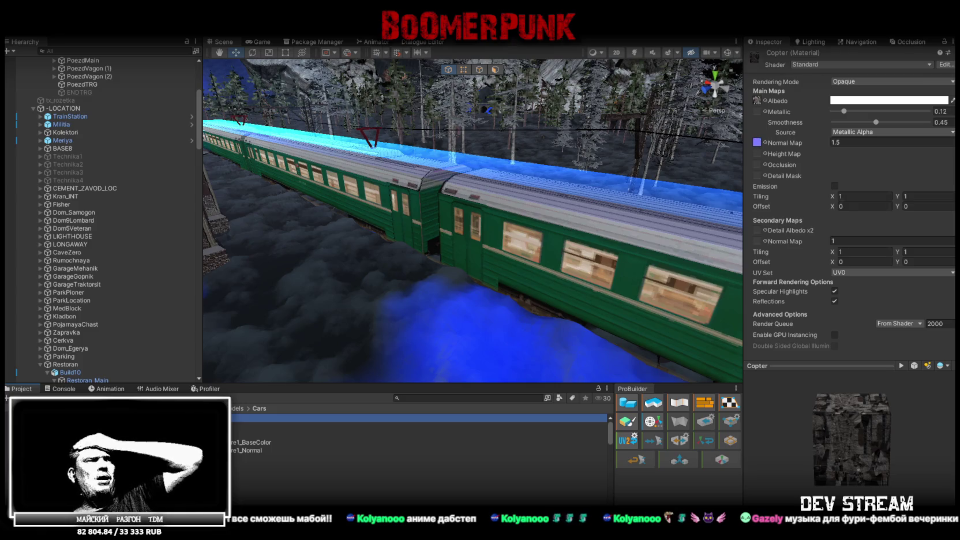
Step: Browse the helicopter_texture1_Normal, T_poezd and TD Mcar 0 material and texture settings
left_click(254, 450)
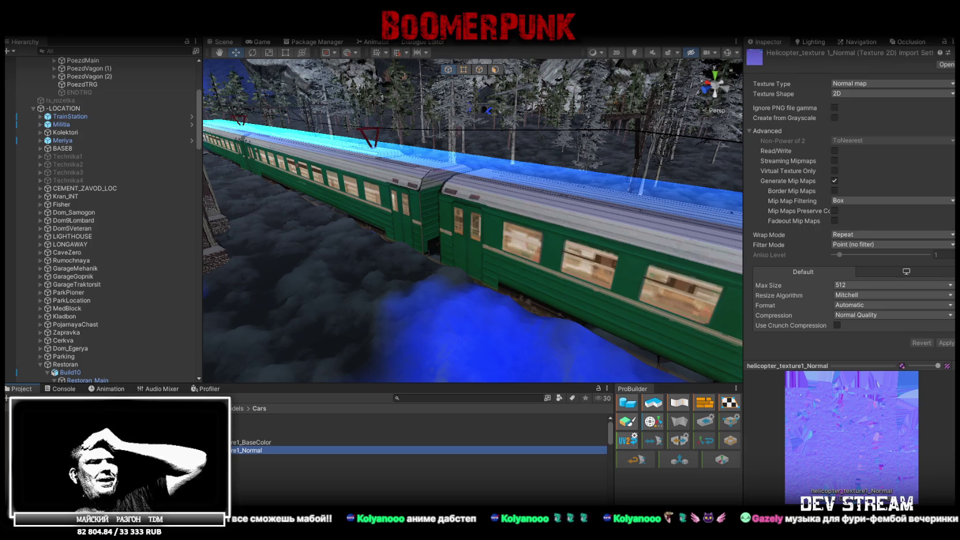
left_click(144, 450)
scroll(404, 438, "down", 2)
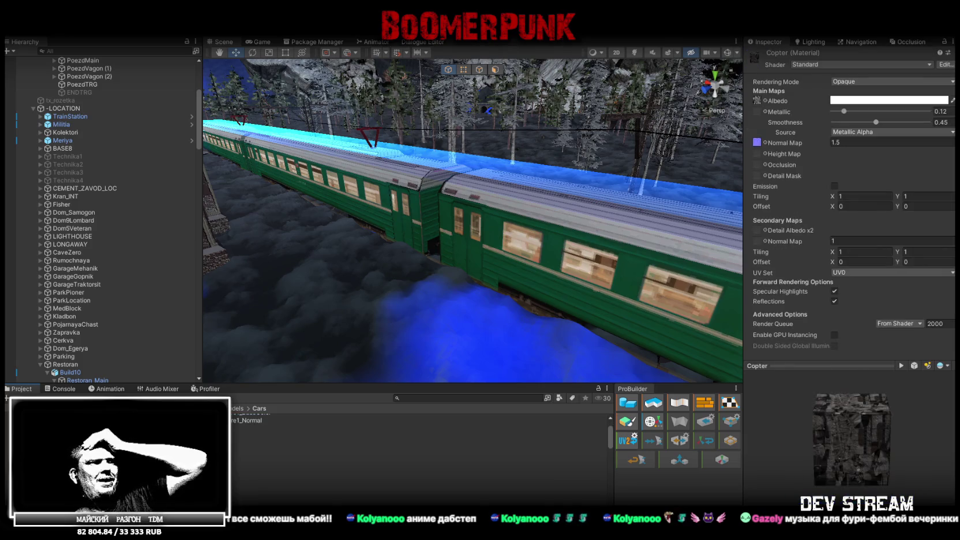
left_click(346, 438)
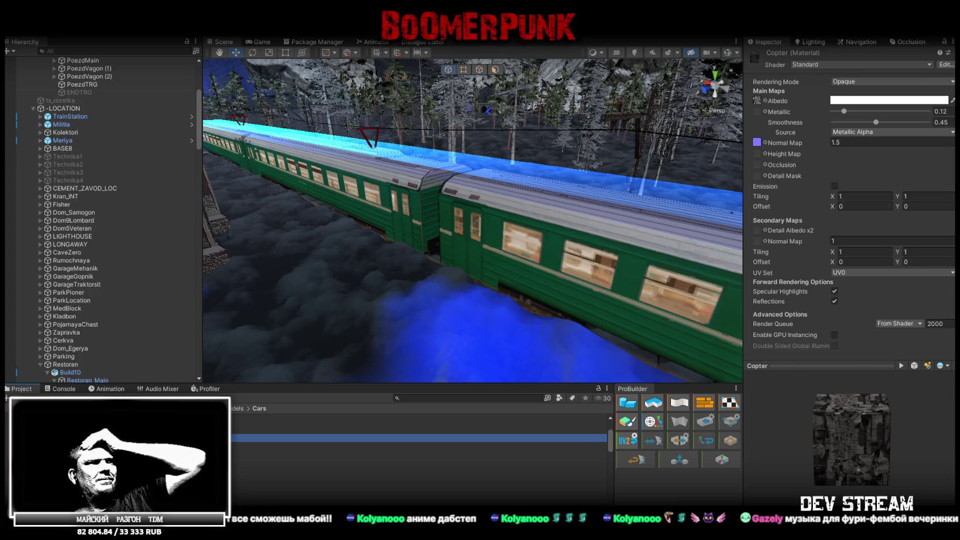
left_click(347, 446)
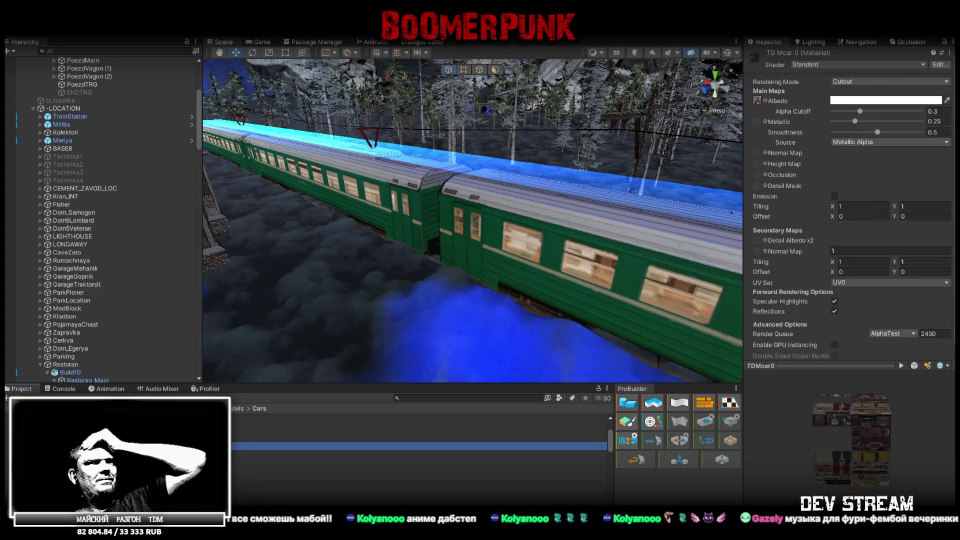
left_click(346, 462)
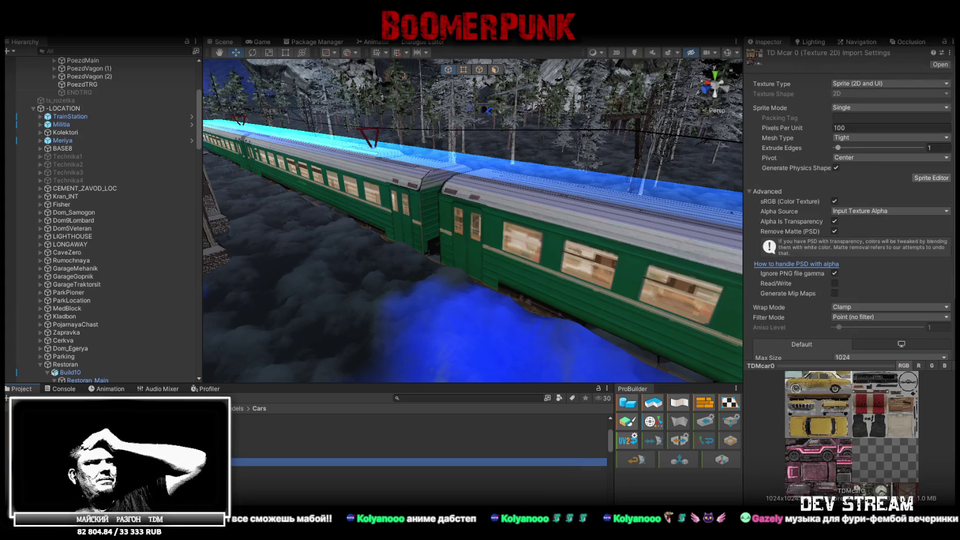
key("Up")
key("Down")
key("Up")
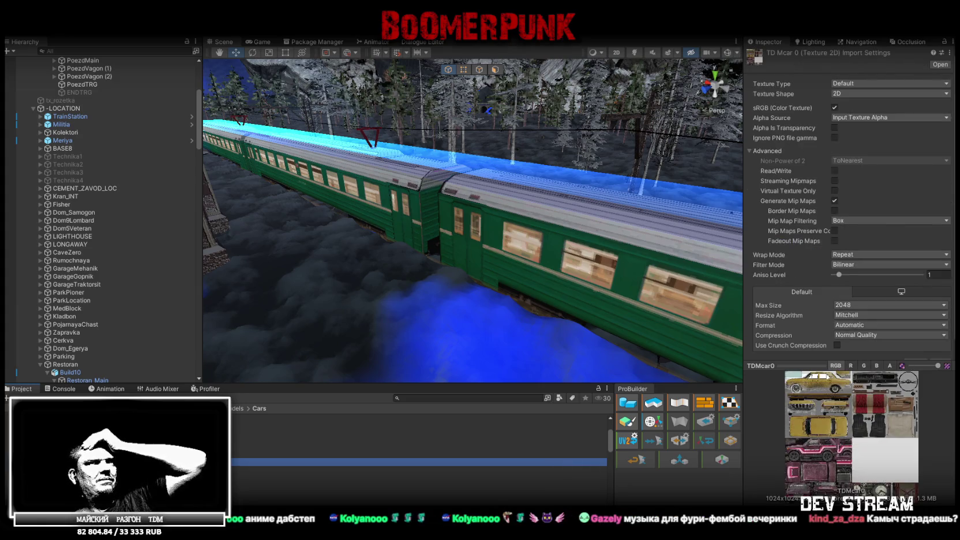
key("Down")
key("Up")
key("Down")
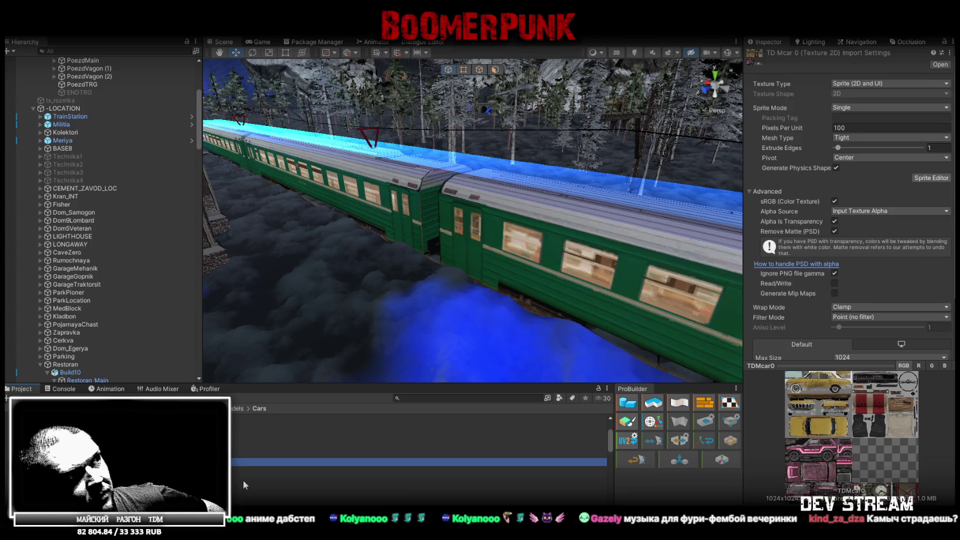
scroll(243, 480, "down", 1)
scroll(239, 469, "down", 1)
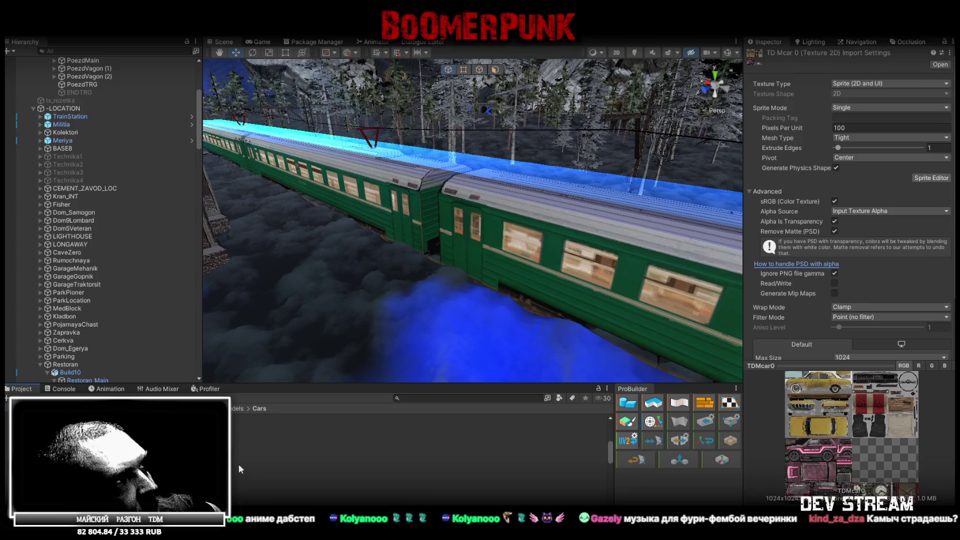
scroll(336, 468, "down", 1)
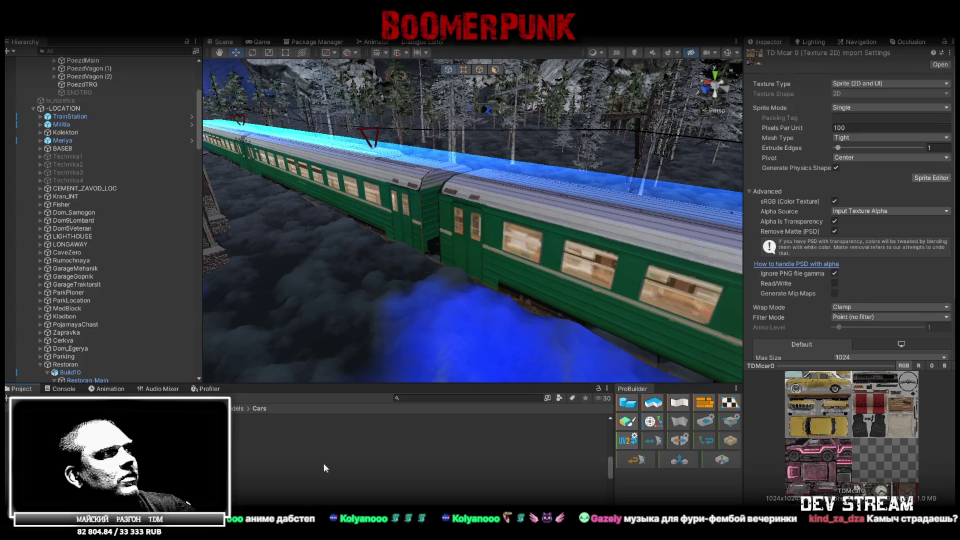
Step: Fly the scene view over the forest and town to the garage and select the sedan
mouse_move(515, 247)
left_mouse_down()
mouse_move(138, 107)
mouse_move(167, 97)
mouse_move(318, 161)
mouse_move(365, 165)
left_mouse_up()
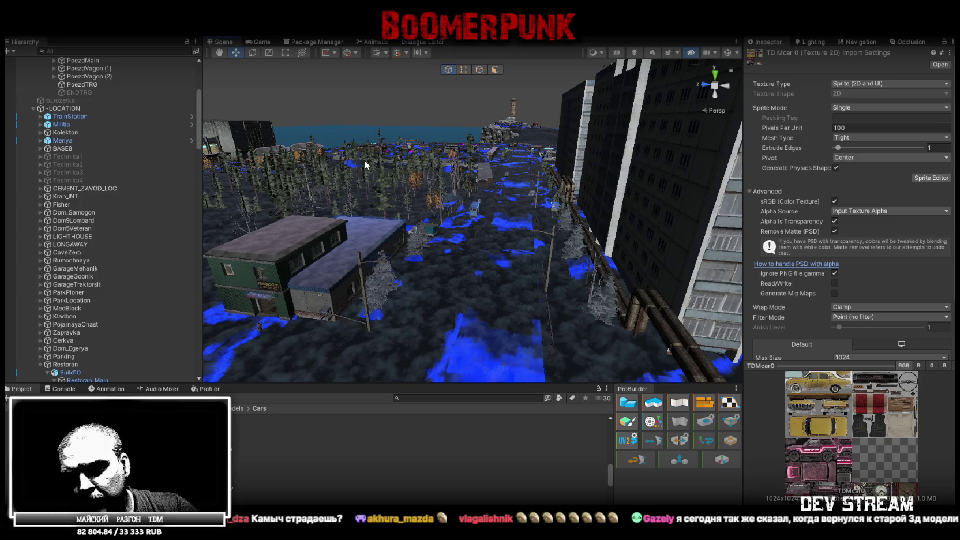
mouse_move(430, 193)
left_mouse_down()
mouse_move(327, 274)
mouse_move(319, 254)
mouse_move(464, 172)
mouse_move(497, 250)
left_mouse_up()
mouse_move(572, 268)
left_mouse_down()
mouse_move(568, 105)
mouse_move(595, 152)
mouse_move(633, 132)
mouse_move(515, 176)
mouse_move(546, 219)
left_mouse_up()
left_click(546, 219)
Step: Open the meren_base (1) sedan's TDMcarN4 texture atlas in Photoshop from its material
left_click(868, 188)
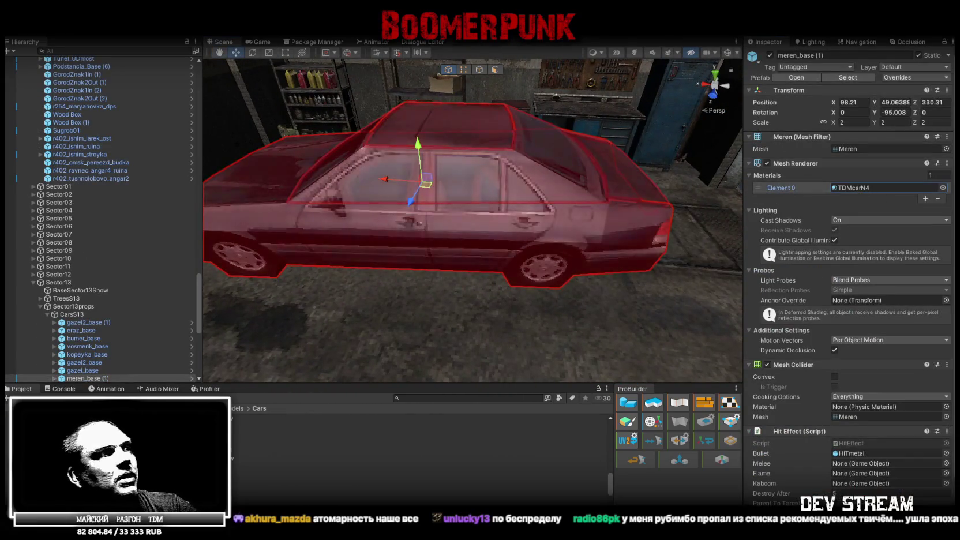
double_click(867, 188)
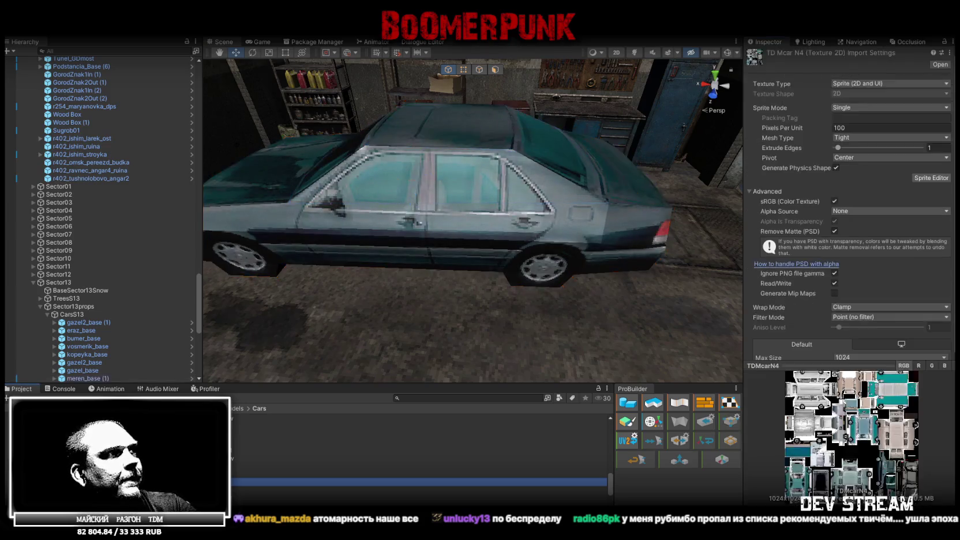
key("alt+Tab")
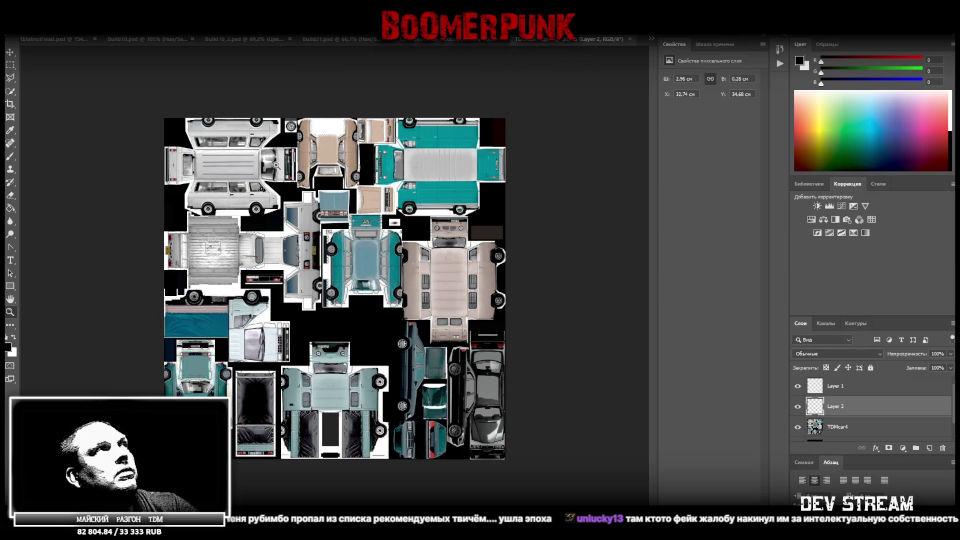
Step: Save the TDMcarN4 car atlas as a PNG, accepting the default PNG options
left_click(25, 9)
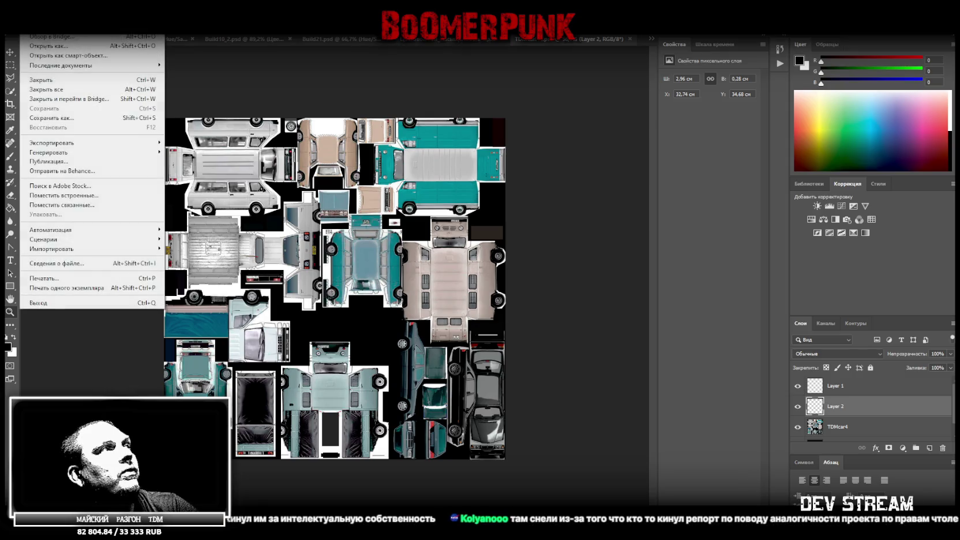
left_click(79, 119)
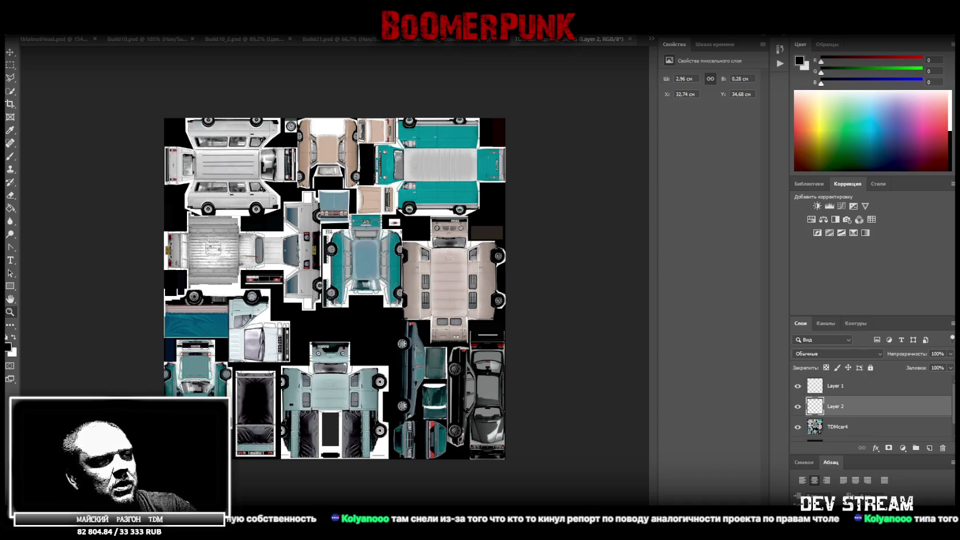
left_click(578, 166)
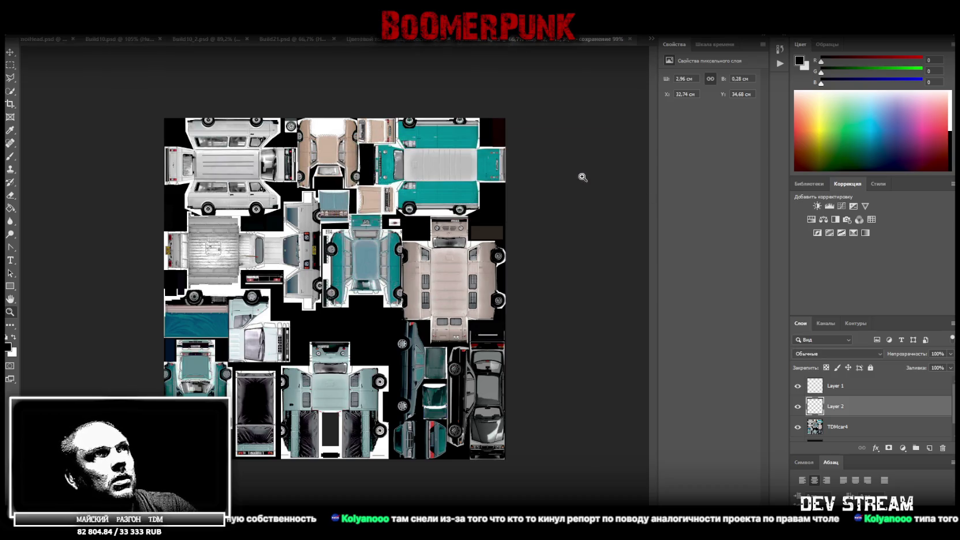
key("alt+Tab")
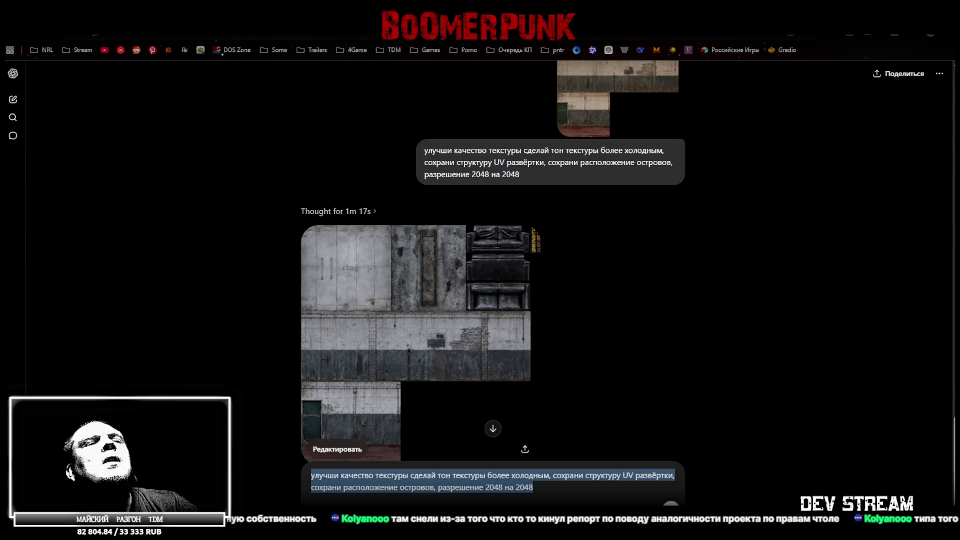
Step: Attach the car atlas PNG to the chat and delete the colder-tone request from the reused prompt
left_click_drag(474, 495, 451, 448)
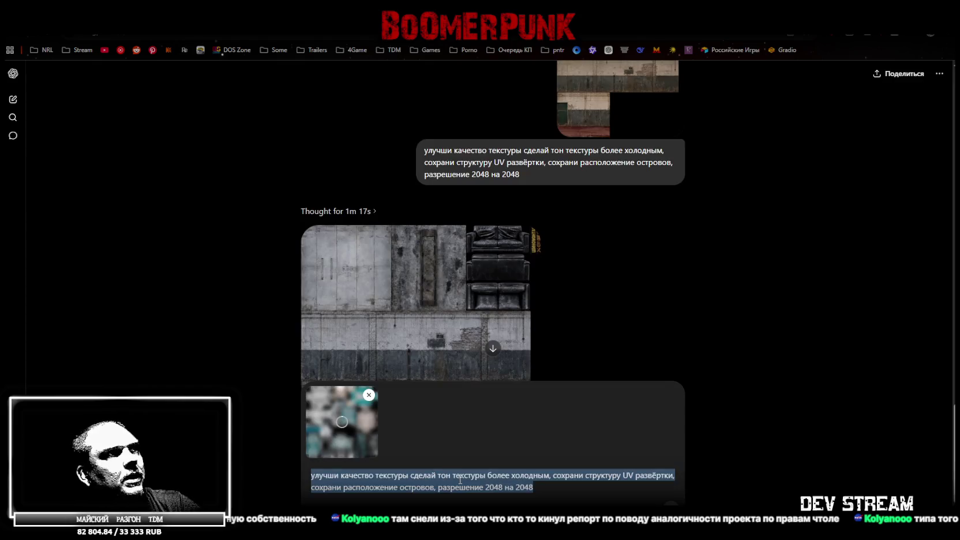
left_click(335, 477)
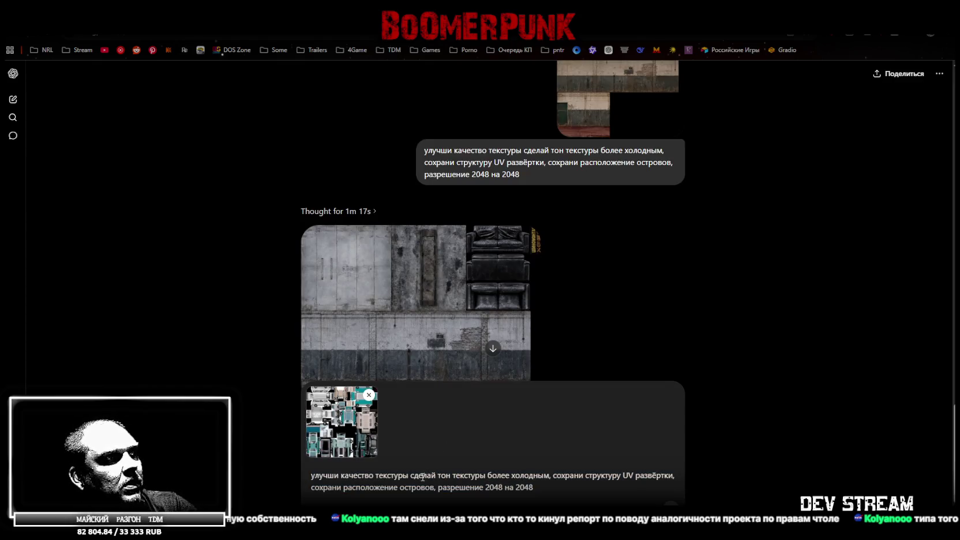
left_click_drag(410, 475, 553, 468)
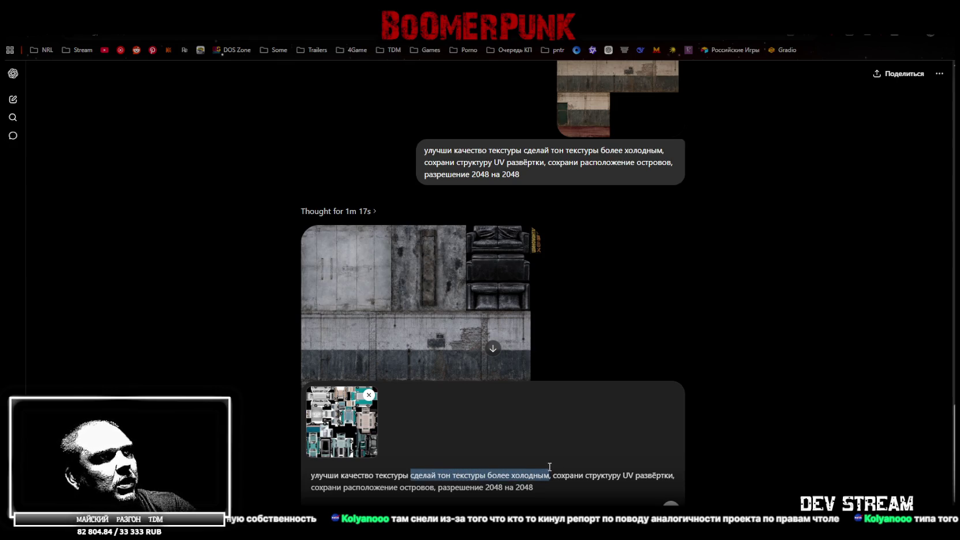
key("BackSpace")
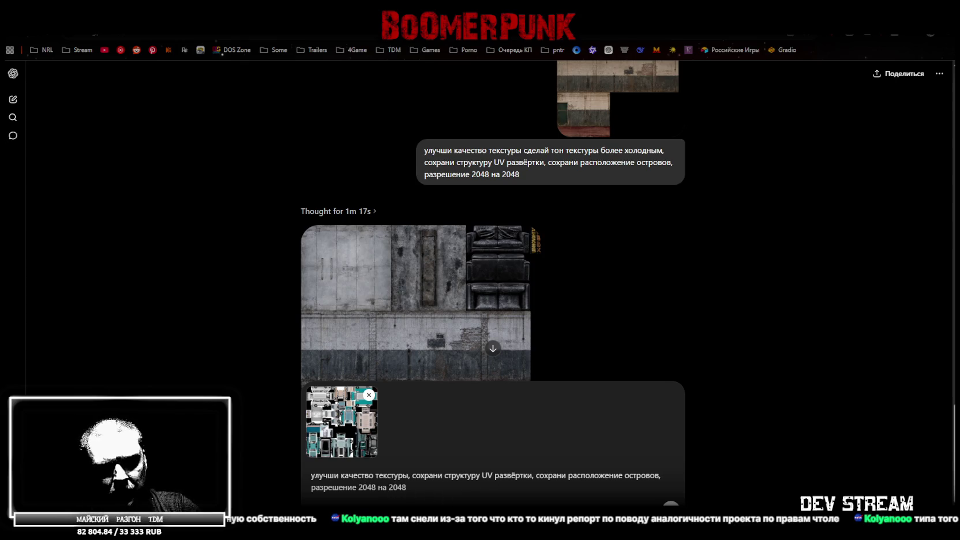
Step: Write the new request: keep the UV layout, remove glare on cars, make vehicle textures even
type("? е,t")
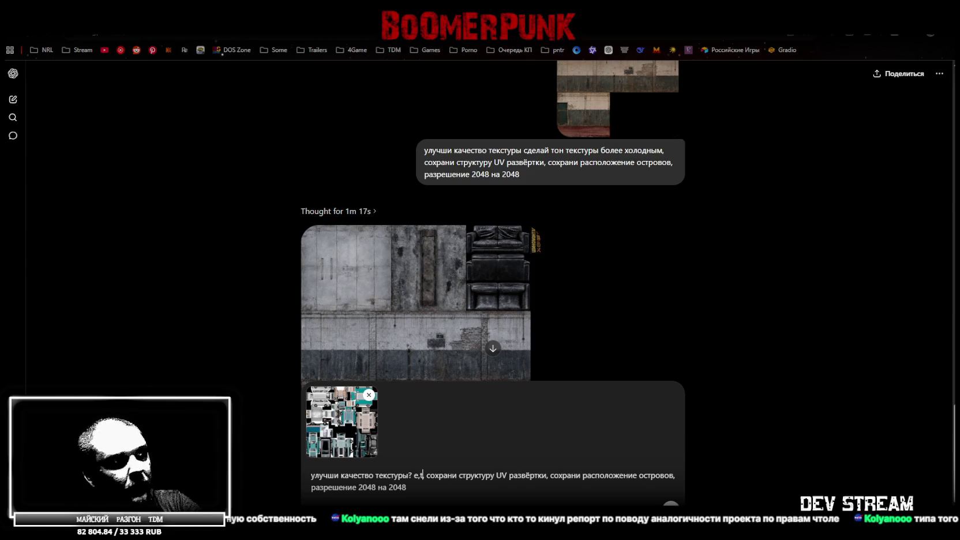
key("BackSpace")
key("BackSpace")
key("BackSpace")
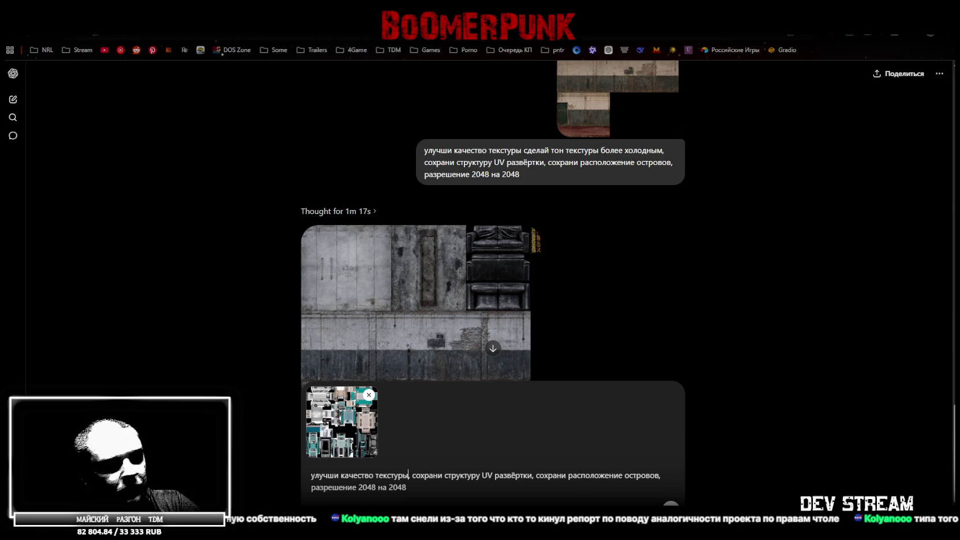
type("пс")
key("BackSpace")
key("BackSpace")
key("BackSpace")
type("UB")
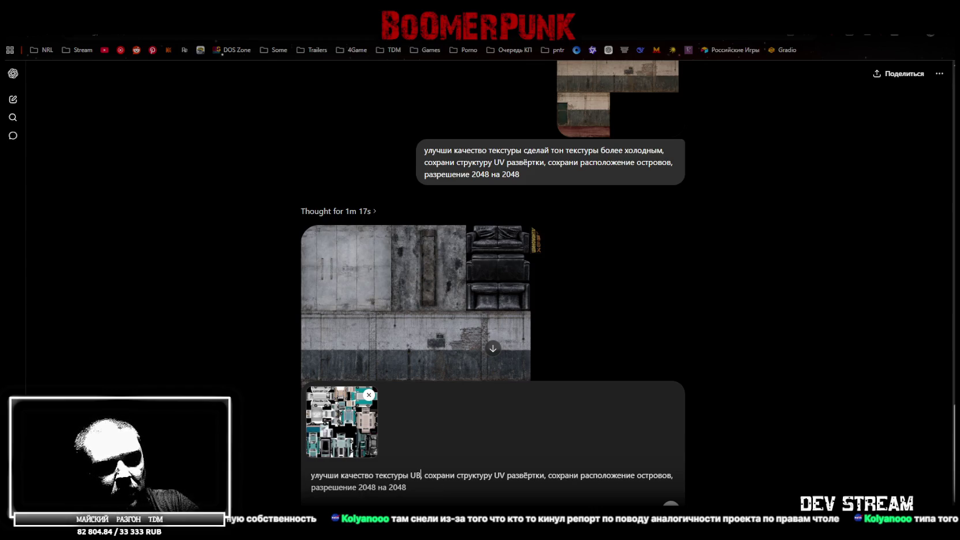
key("BackSpace")
type("V развёрт")
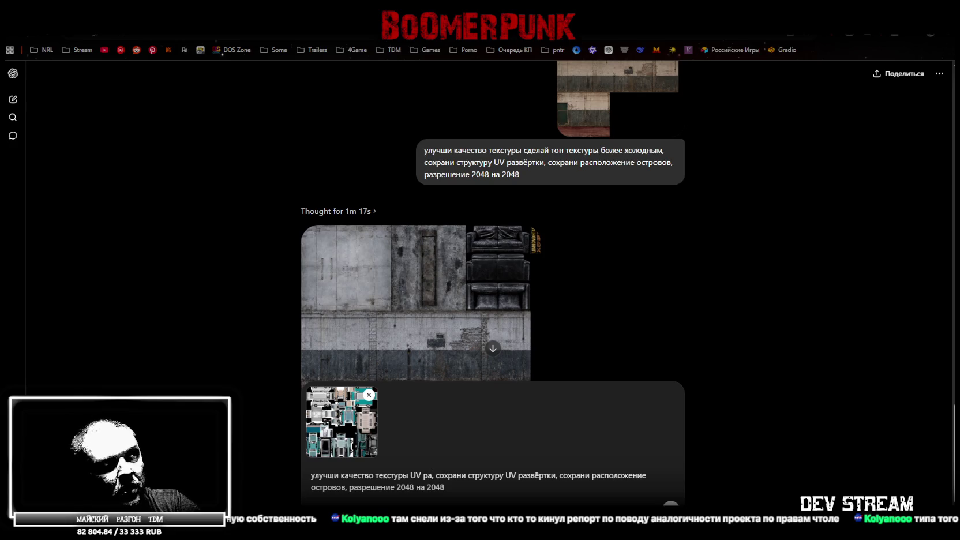
type("ки, убер")
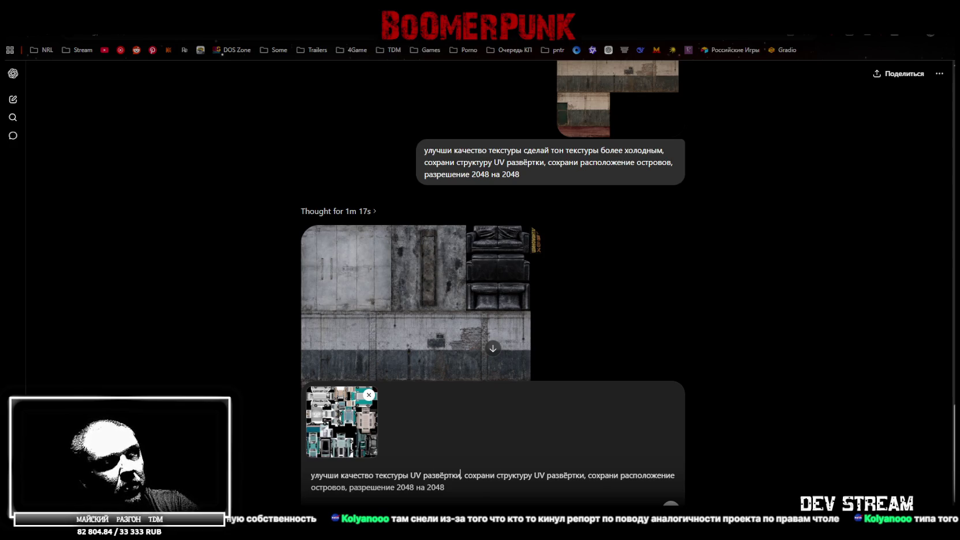
type("и")
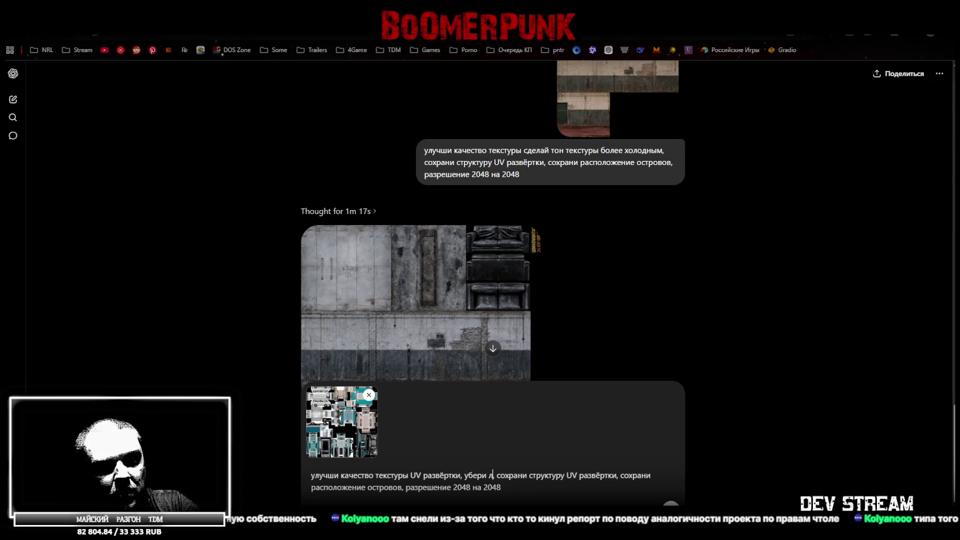
type(" лишни блики ")
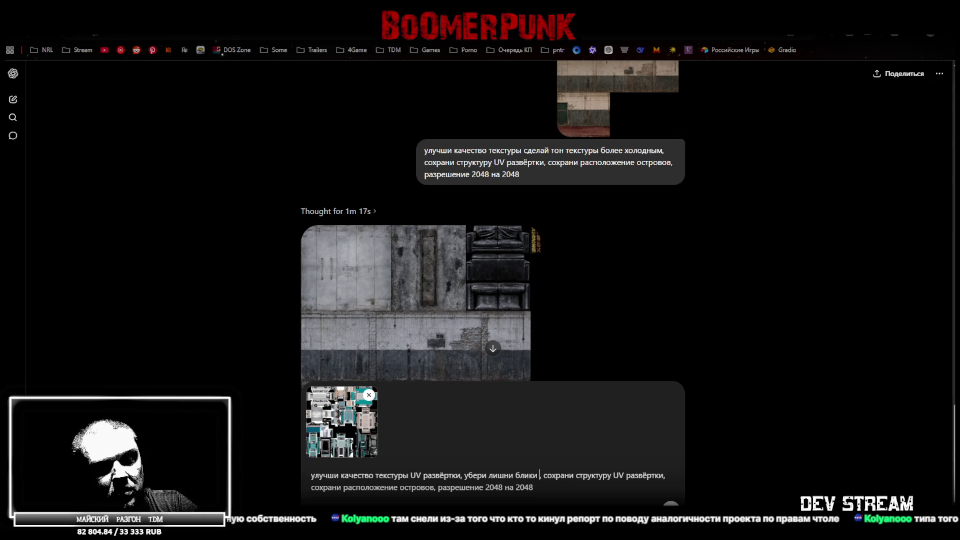
type("на машина")
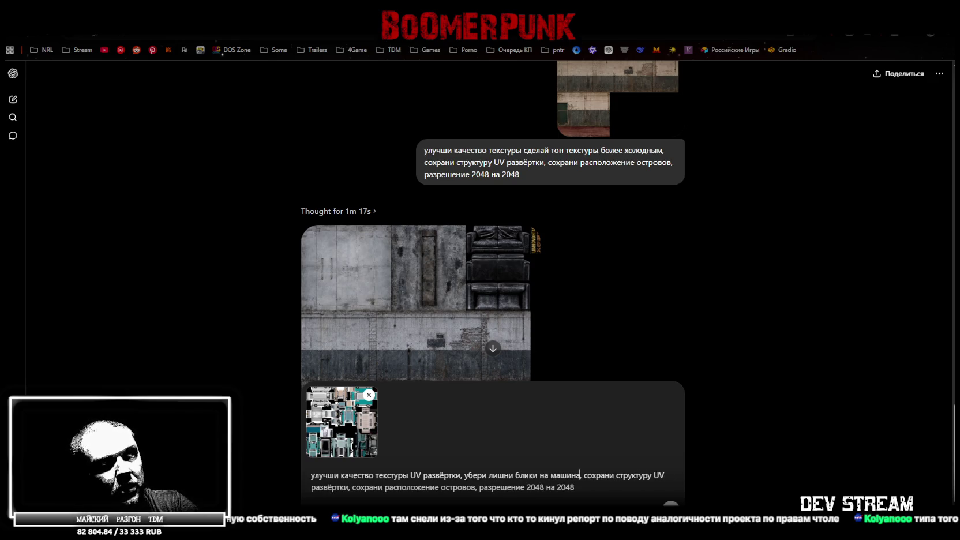
type("х")
key("Right")
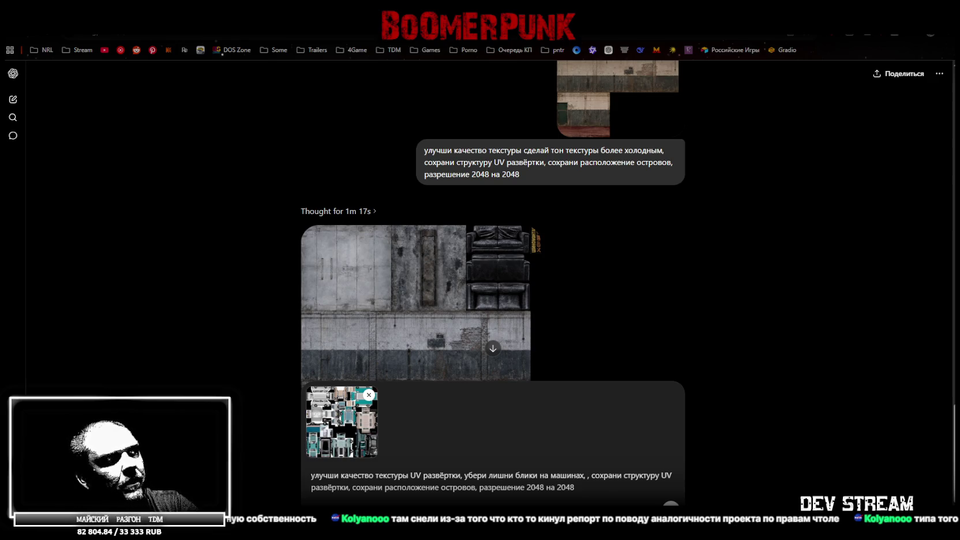
key("Delete")
type("сж")
key("BackSpace")
type("делай текстуры транспорта")
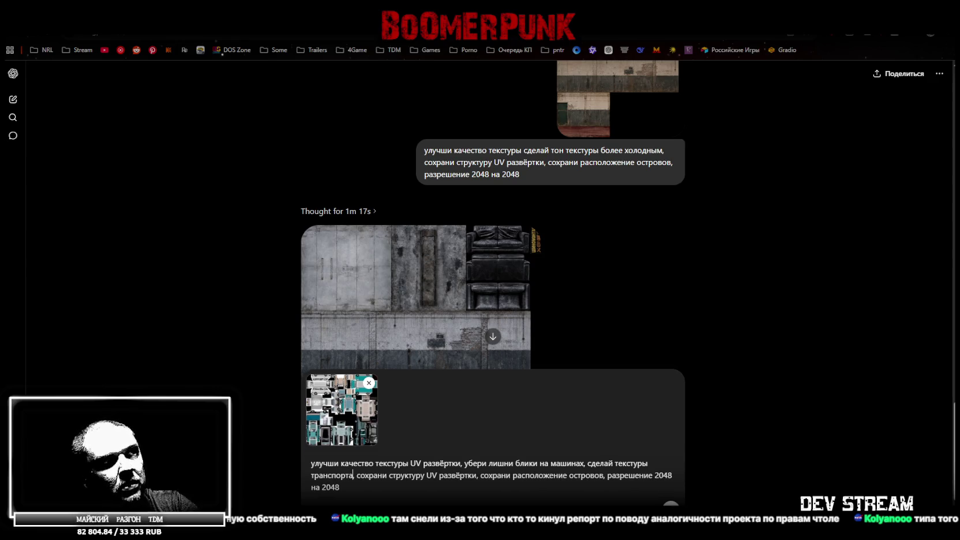
type(" равномерными")
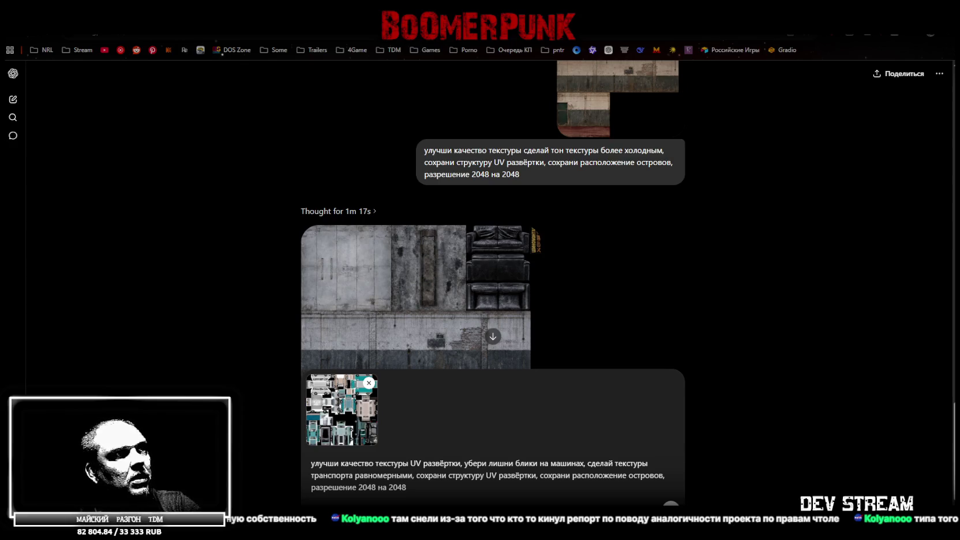
Step: Put the keep-layout instructions on a new 'ВАЖНО!' line, tidy punctuation, and send the prompt
key("Delete")
key("shift+Return")
type("ВАЖНО!")
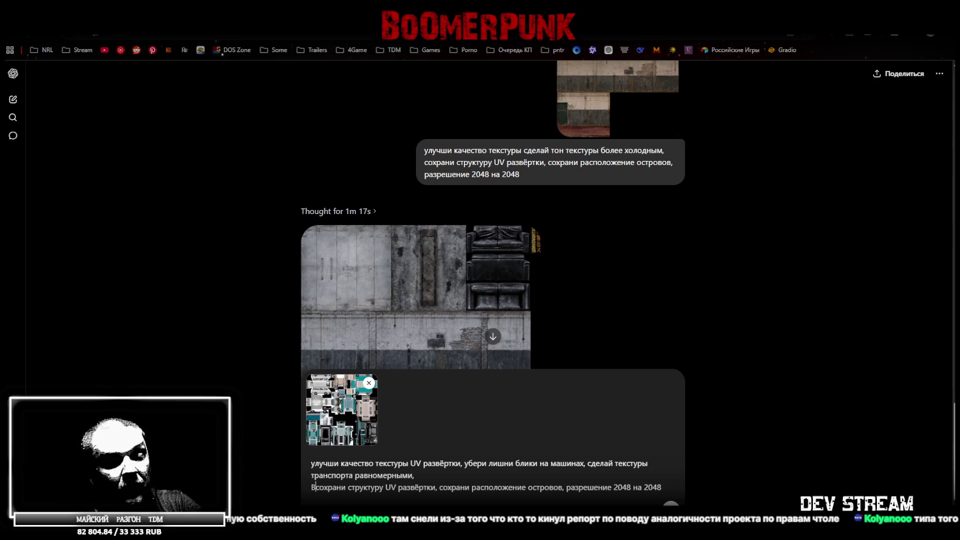
key("Delete")
type("С")
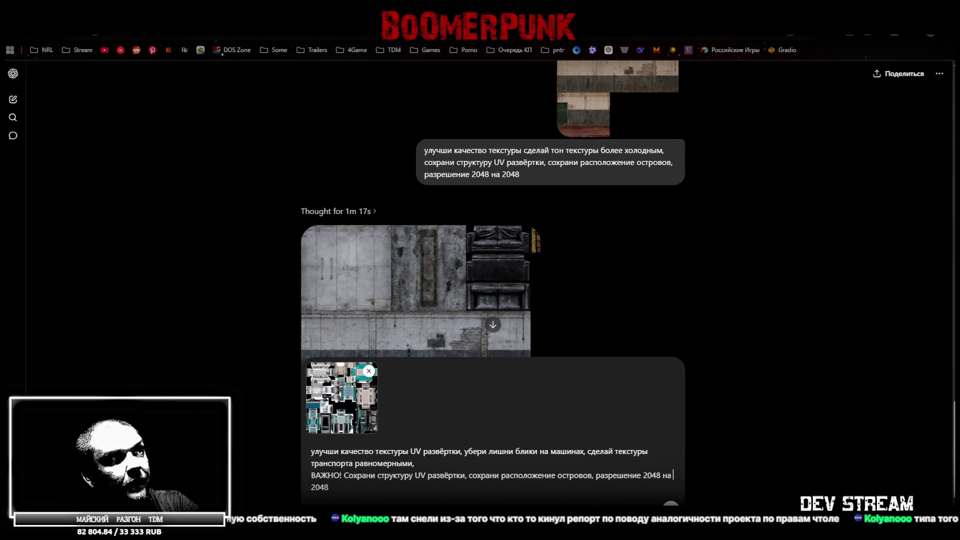
key("BackSpace")
type(".")
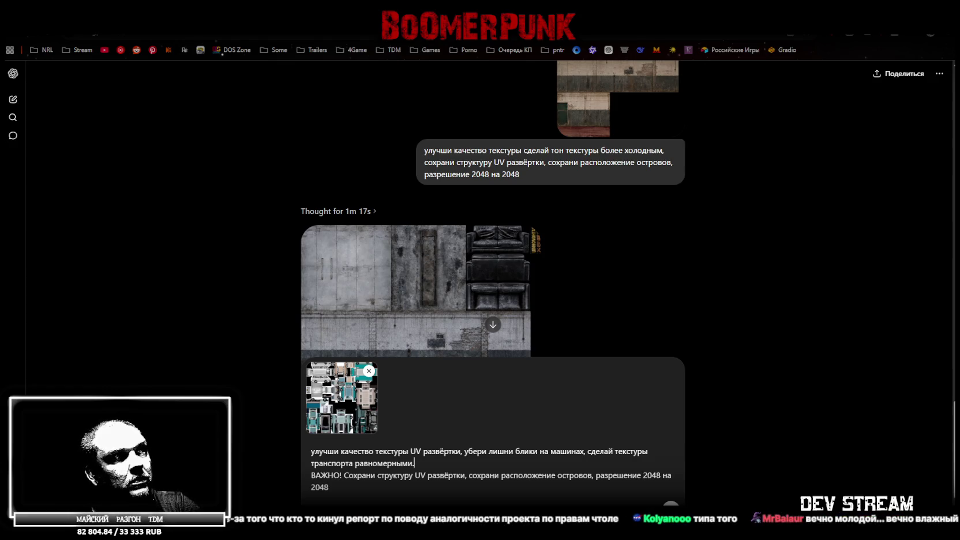
key("Return")
scroll(674, 306, "up", 3)
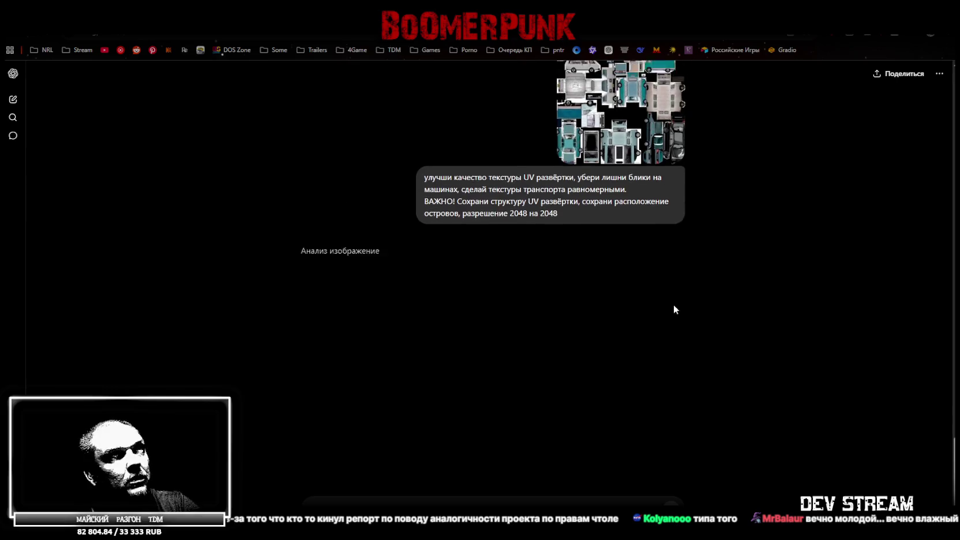
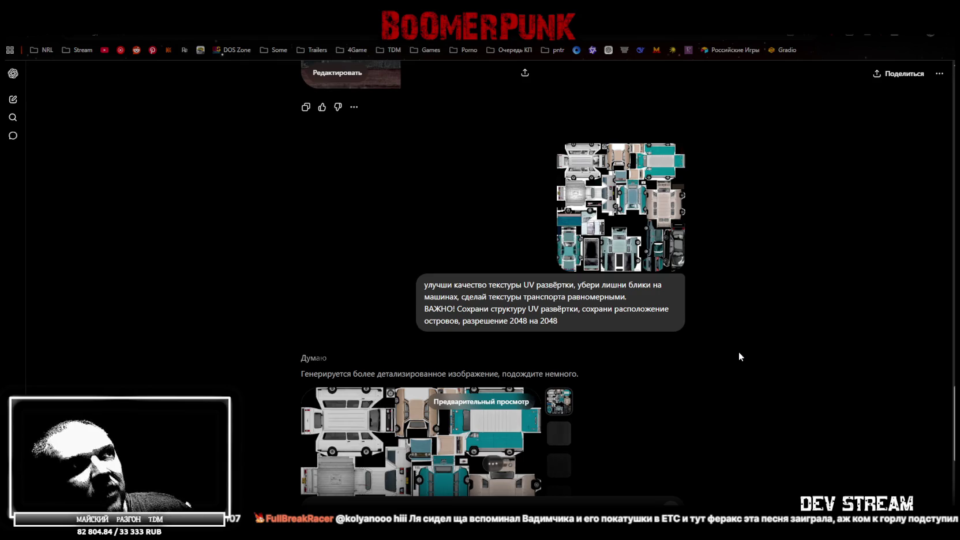
Step: Download the regenerated vehicle UV texture image from ChatGPT's share menu (Скачать)
scroll(733, 355, "down", 3)
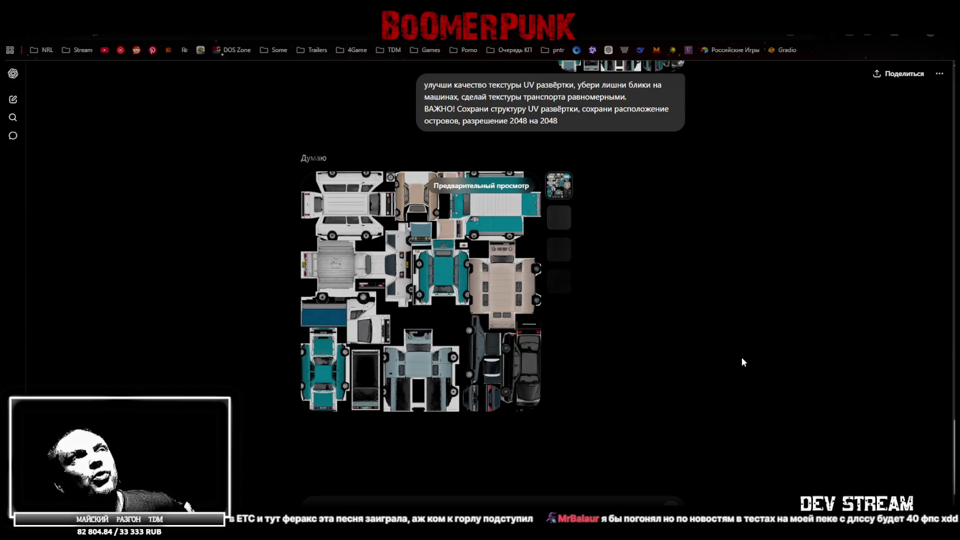
scroll(741, 357, "up", 4)
scroll(715, 370, "down", 3)
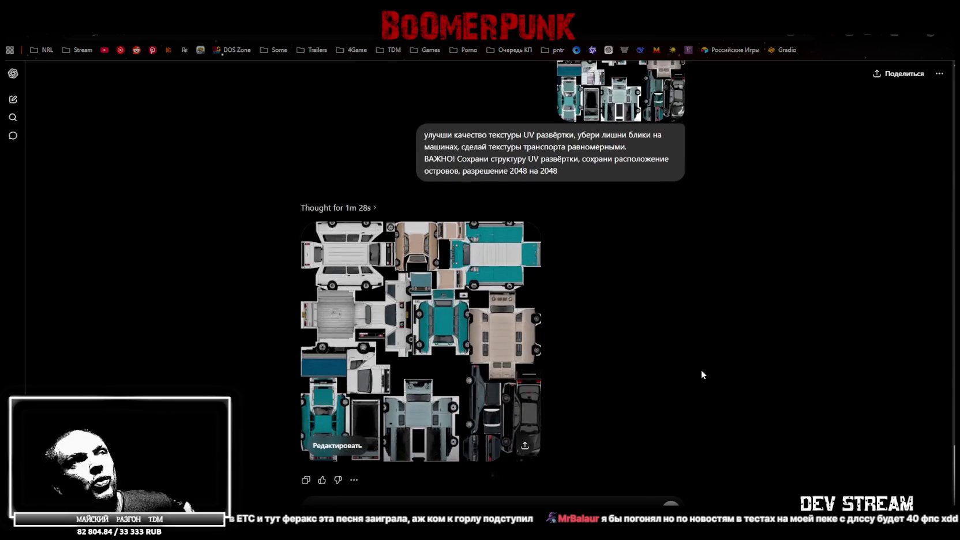
scroll(628, 358, "down", 1)
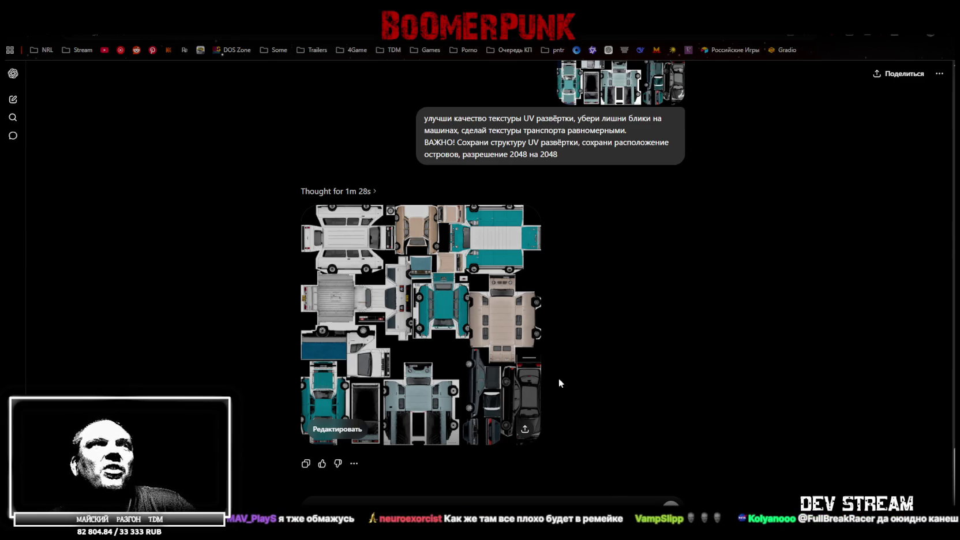
left_click(525, 430)
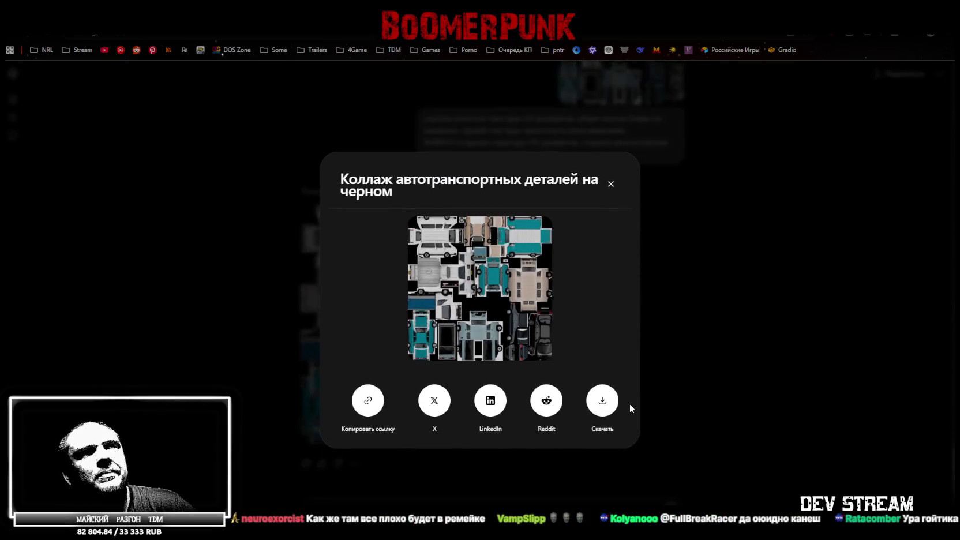
left_click(604, 401)
left_click(803, 313)
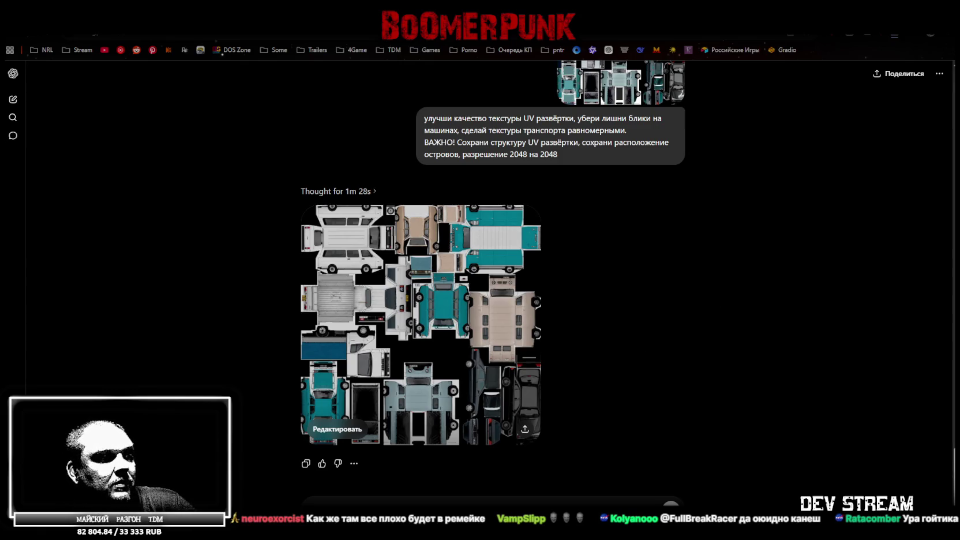
key("alt+Tab")
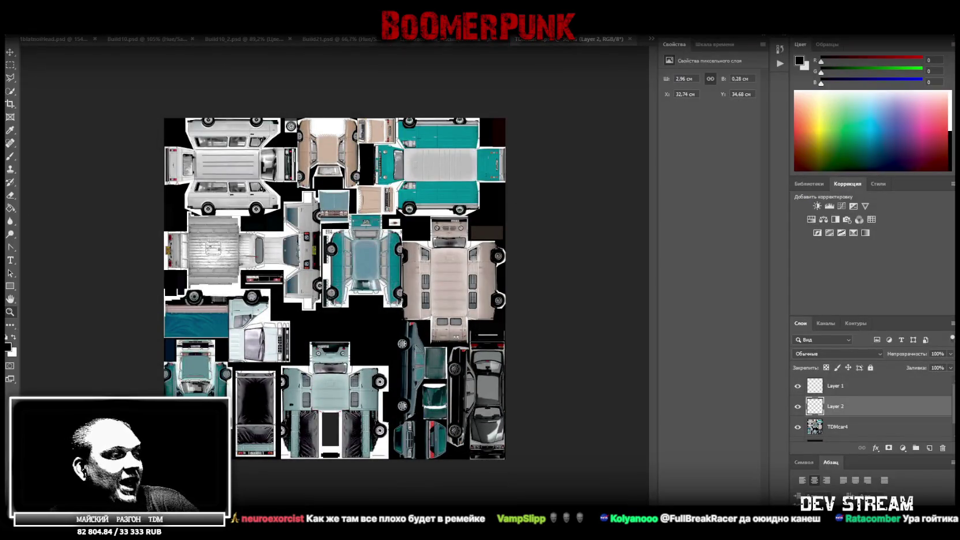
Step: Place the downloaded ChatGPT texture onto the atlas canvas as a new top layer
key("super+d")
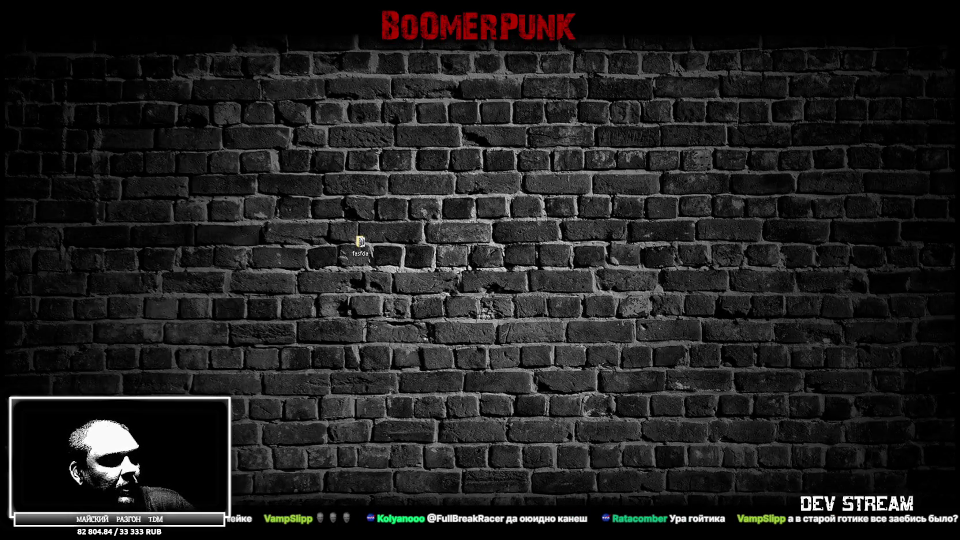
key("alt+Tab")
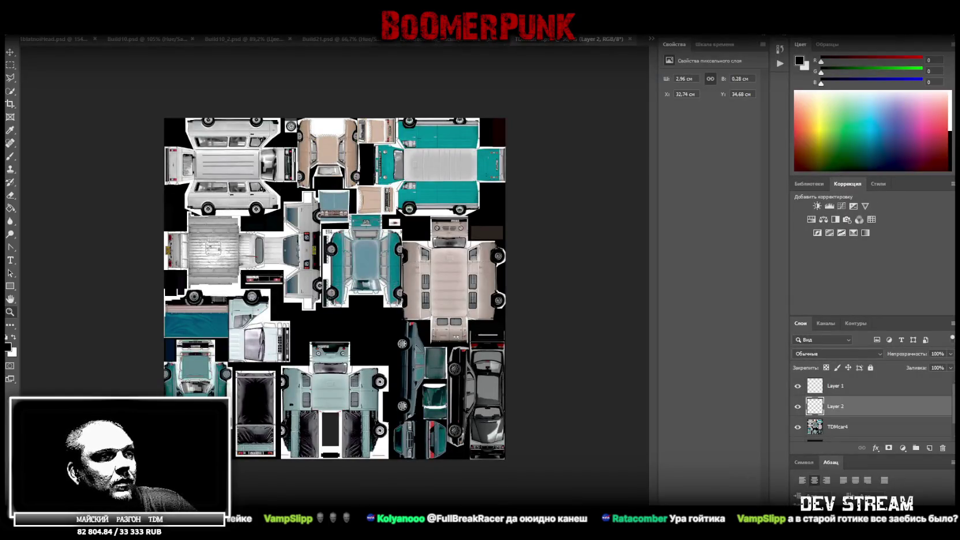
left_click_drag(435, 408, 406, 378)
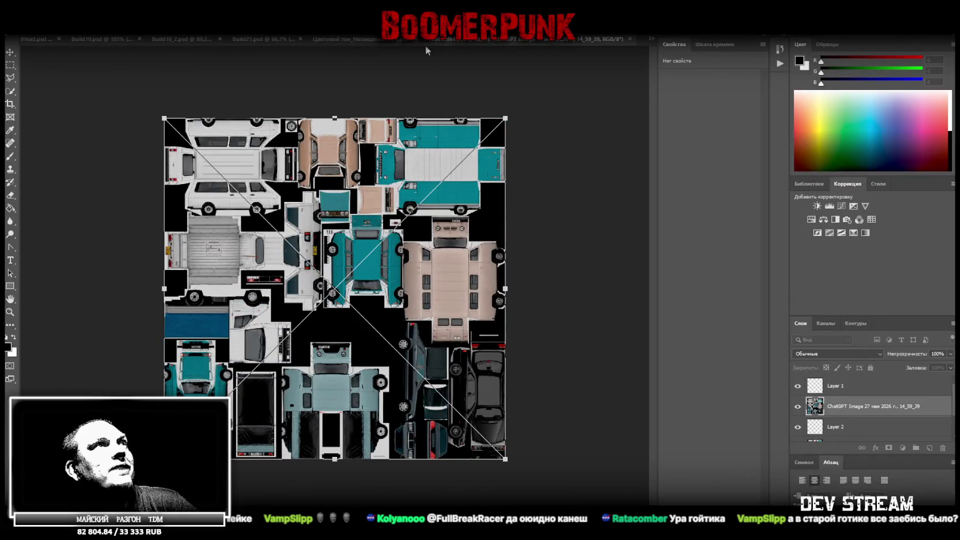
key("Return")
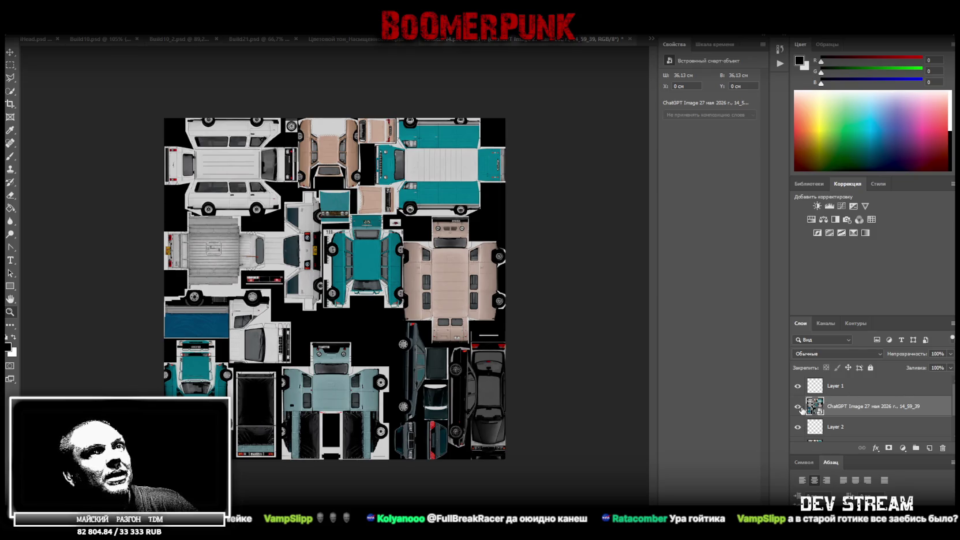
Step: Toggle the new texture layer's visibility repeatedly to compare it against the original atlas
left_click(799, 388)
left_click(798, 388)
left_click(799, 387)
left_click(799, 388)
left_click(799, 387)
left_click(799, 388)
left_click(799, 391)
left_click(799, 391)
left_click(799, 391)
left_click(800, 391)
left_click(799, 391)
left_click(799, 388)
left_click(799, 388)
left_click(798, 388)
left_click(799, 388)
left_click(798, 389)
left_click(799, 389)
left_click(799, 389)
left_click(798, 389)
left_click(799, 389)
left_click(799, 389)
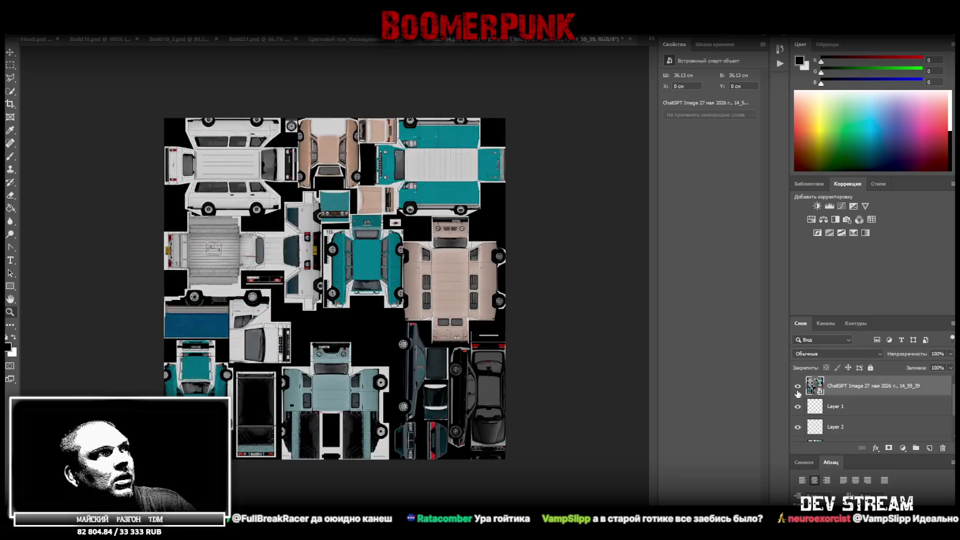
left_click(798, 387)
left_click(798, 390)
left_click(798, 390)
left_click(798, 389)
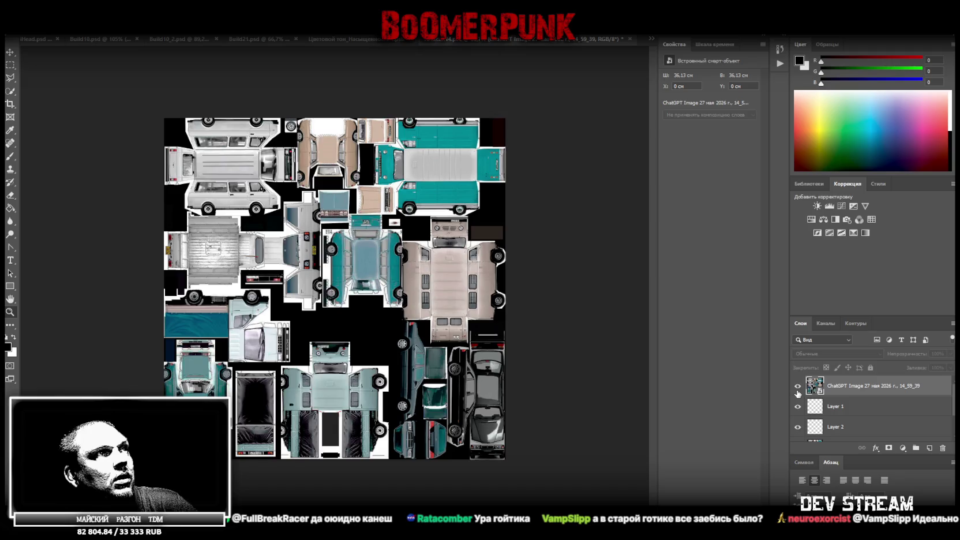
left_click(798, 390)
left_click(799, 390)
left_click(798, 390)
left_click(798, 390)
left_click(798, 390)
left_click(799, 390)
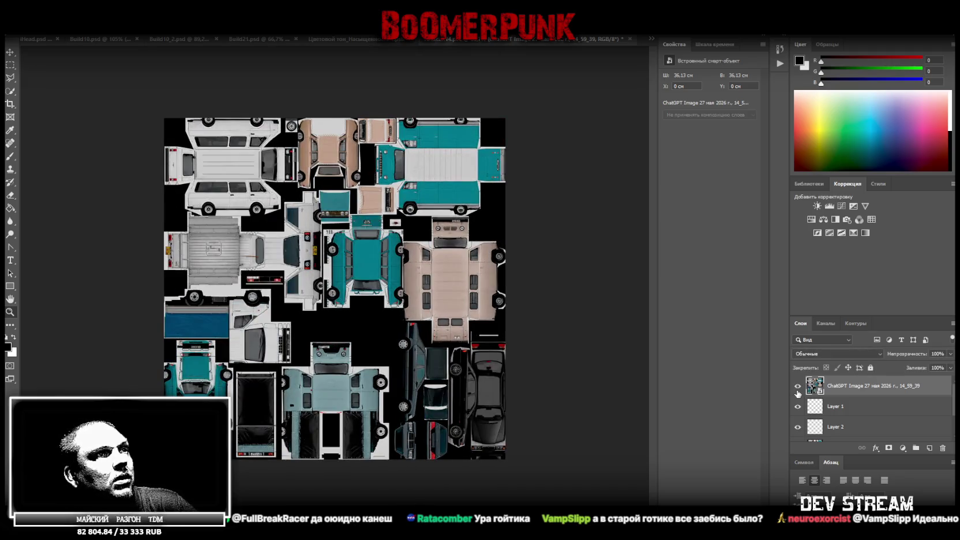
left_click(799, 391)
left_click(798, 390)
left_click(798, 390)
left_click(797, 390)
left_click(797, 390)
left_click(797, 390)
left_click(797, 391)
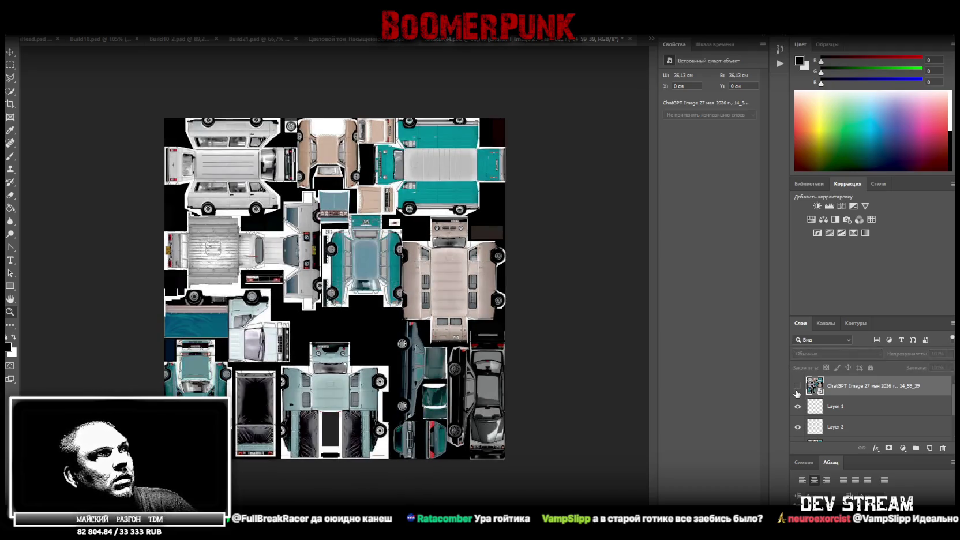
left_click(798, 391)
Step: Zoom in on the beige van and toggle the new layer to compare both versions
mouse_move(486, 276)
left_mouse_down()
mouse_move(566, 267)
mouse_move(537, 268)
mouse_move(552, 272)
left_mouse_up()
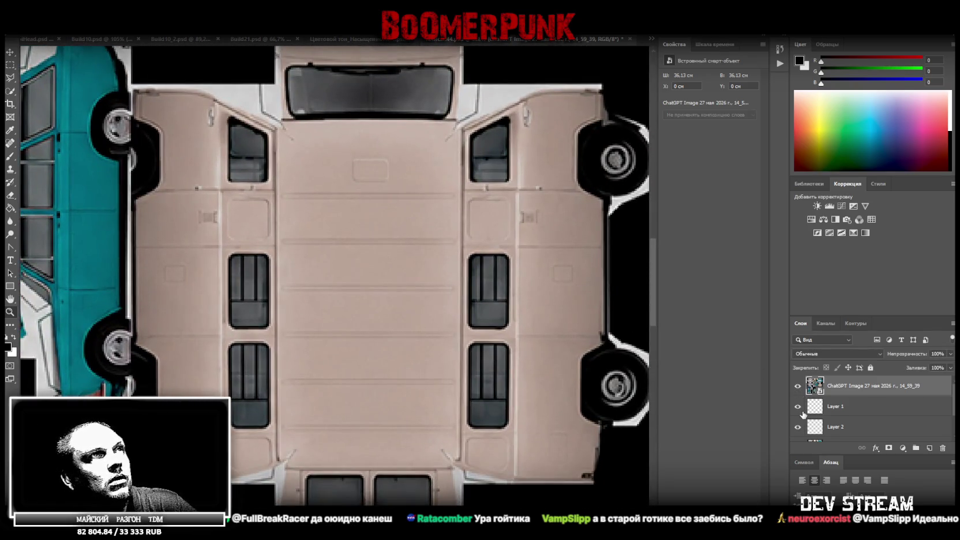
left_click(798, 386)
left_click(798, 386)
left_click(799, 386)
left_click(798, 387)
left_click(798, 387)
left_click(798, 386)
left_click(798, 386)
left_click(798, 386)
left_click(798, 387)
left_click(798, 387)
left_click(799, 387)
left_click(798, 387)
left_click(797, 387)
left_click(798, 386)
left_click(798, 387)
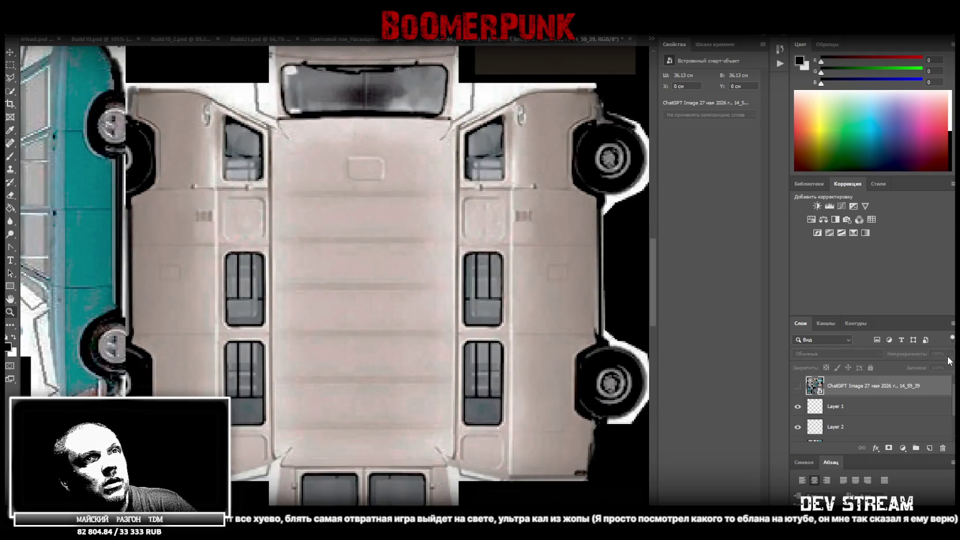
left_click(798, 387)
Step: Lower the ChatGPT layer's fill to 73%, undoing an accidental nudge of the layer
left_click(950, 367)
left_click_drag(931, 380, 940, 382)
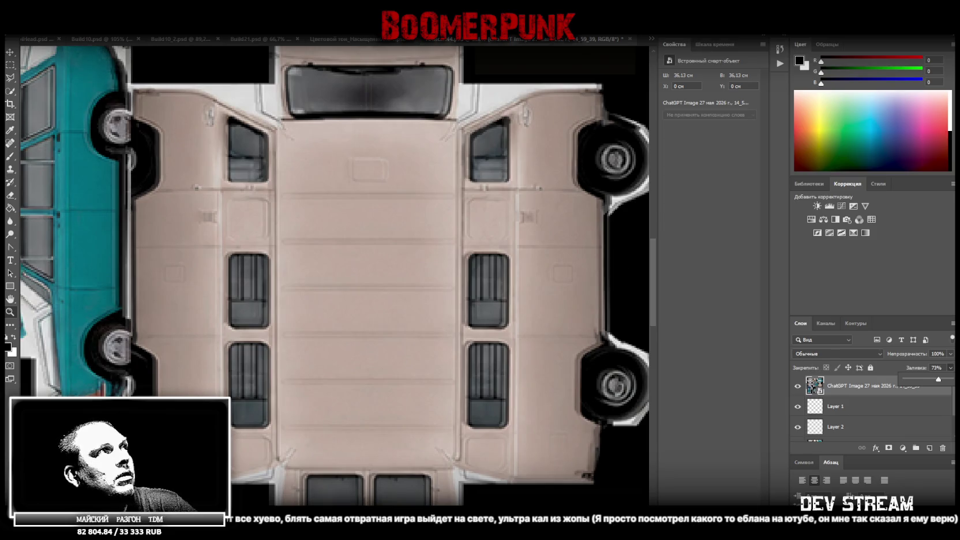
left_click(10, 52)
mouse_move(488, 262)
left_mouse_down()
mouse_move(461, 248)
mouse_move(488, 267)
mouse_move(480, 255)
mouse_move(528, 269)
mouse_move(554, 267)
mouse_move(553, 254)
left_mouse_up()
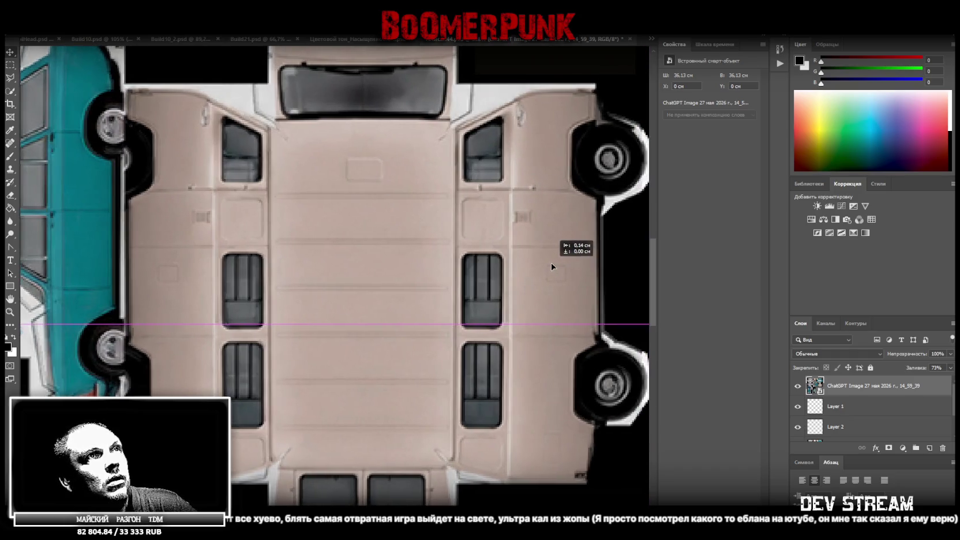
key("ctrl+z")
Step: Toggle the 73%-fill texture layer on and off to compare it with the original
left_click(798, 386)
left_click(798, 386)
left_click(798, 386)
left_click(798, 386)
left_click(798, 386)
left_click(798, 386)
left_click(798, 386)
left_click(797, 386)
left_click(797, 386)
left_click(797, 386)
left_click(797, 386)
left_click(797, 386)
left_click(797, 386)
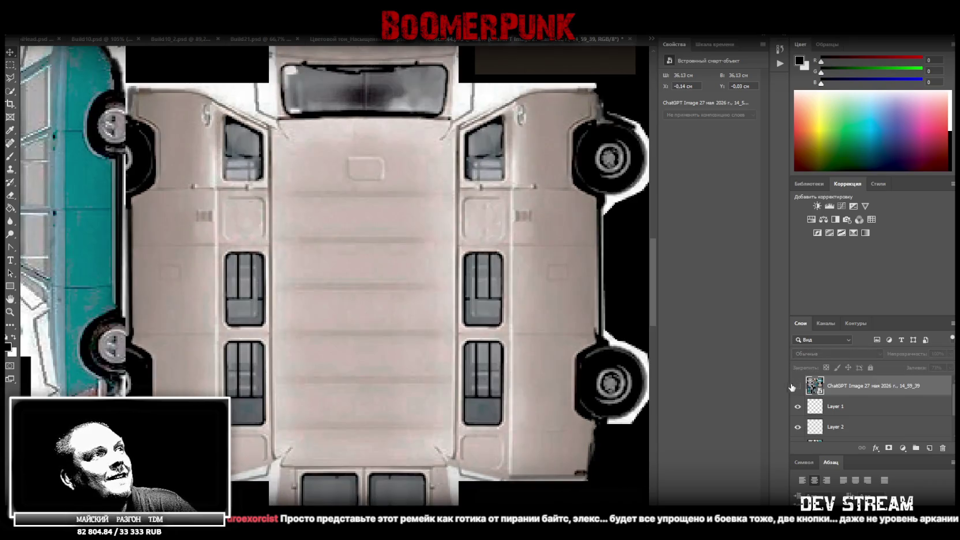
Step: Zoom into the white van's side and toggle the new layer to compare it
left_click(10, 312)
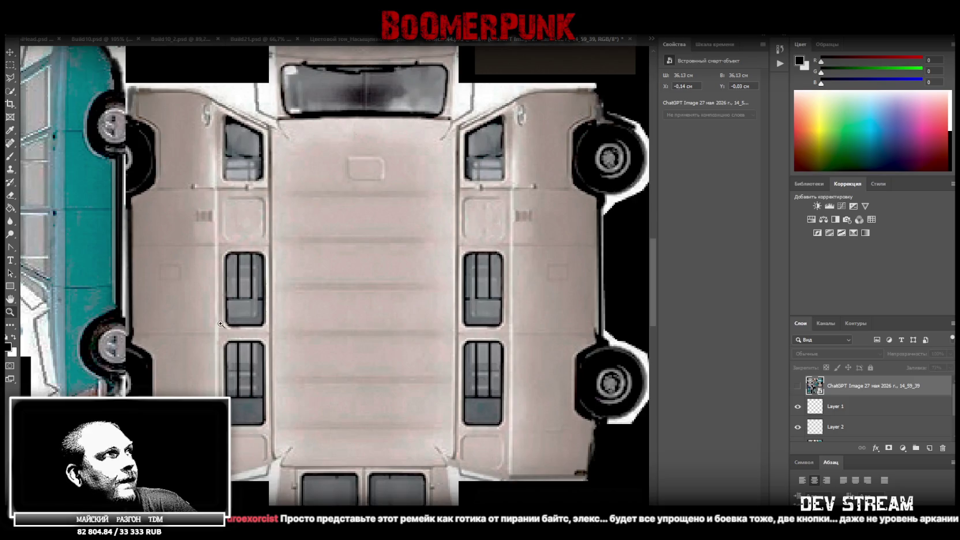
left_click(226, 323, "alt")
left_click(286, 183)
left_click(287, 182)
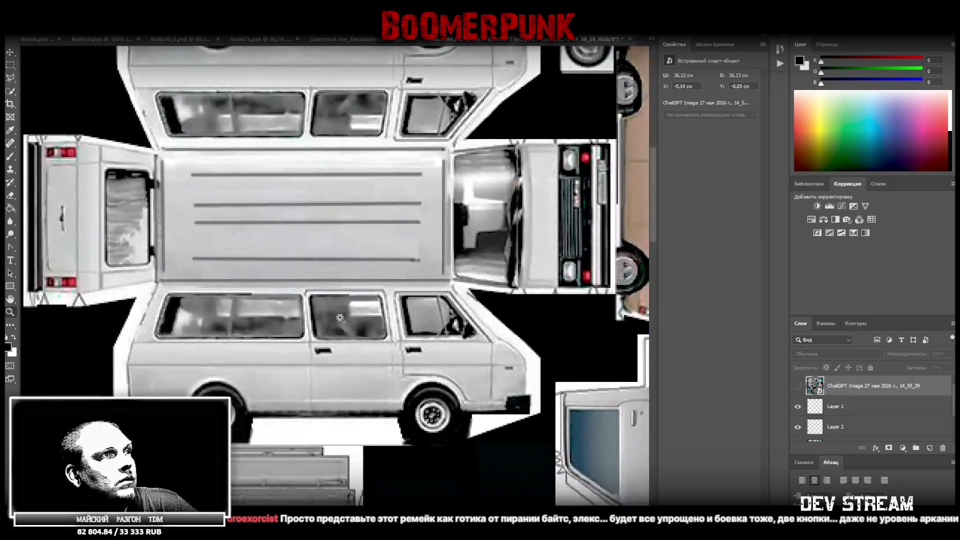
left_click(286, 182)
left_click(799, 386)
left_click(798, 386)
left_click(798, 386)
left_click(798, 386)
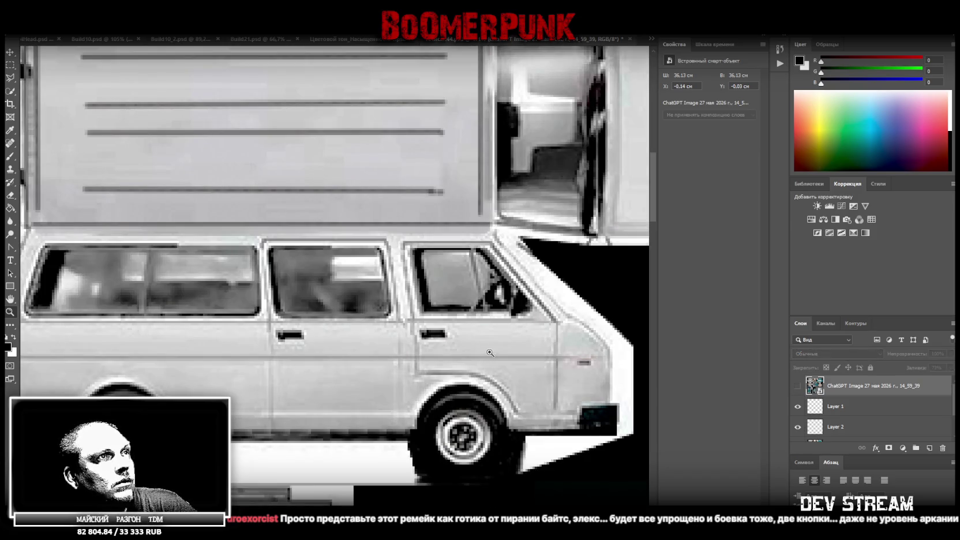
Step: Zoom back out to the whole atlas and show the regenerated ChatGPT Image layer
left_click(490, 352, "alt")
left_click(485, 353, "alt")
left_click(461, 355, "alt")
left_click(453, 358, "alt")
left_click(445, 366, "alt")
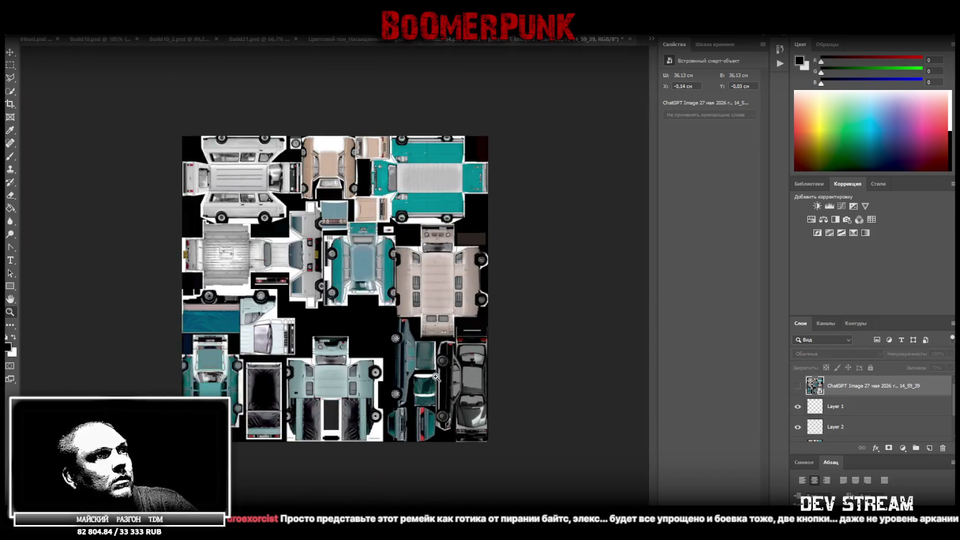
left_click(798, 386)
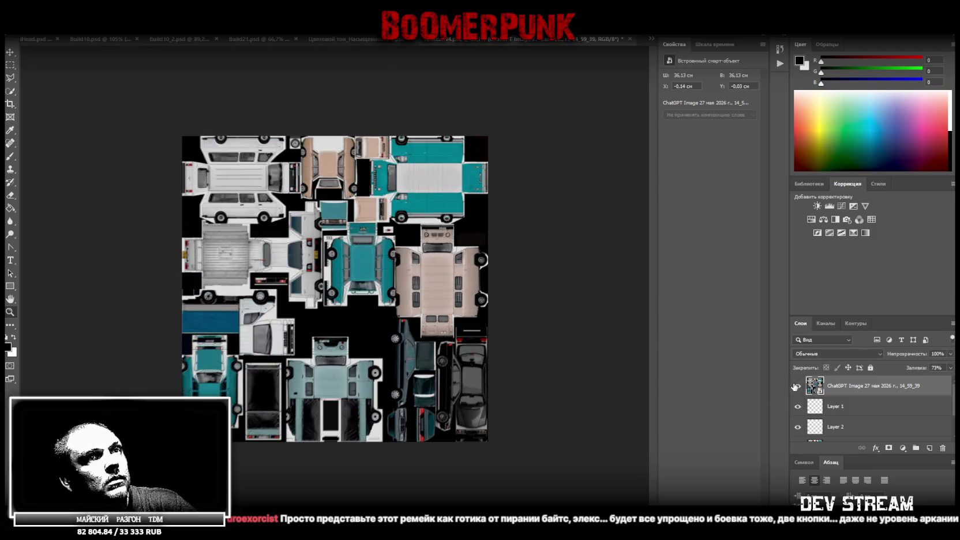
Step: Zoom in on the dark car and scale the ChatGPT image layer to about 35.99 cm
key("ctrl+t")
left_click_drag(234, 173, 238, 172)
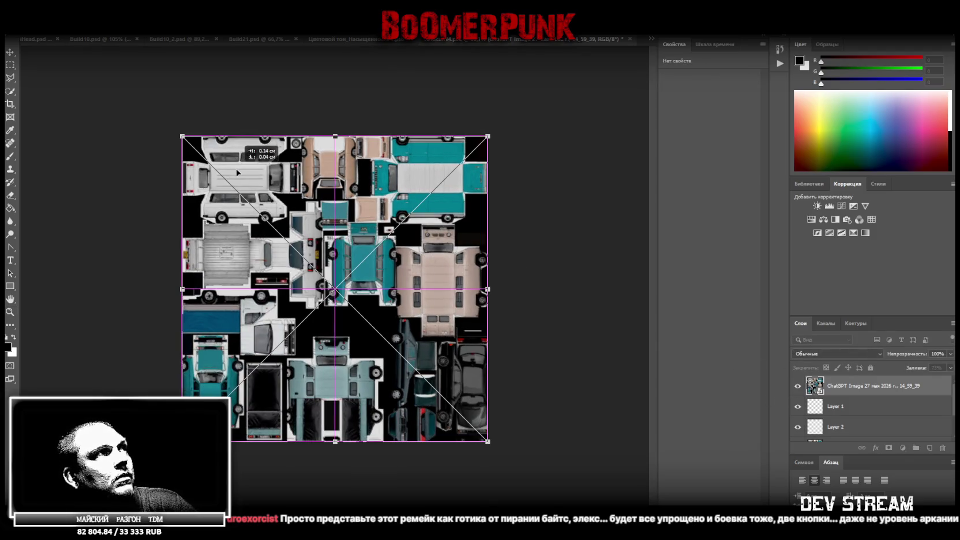
left_click(10, 312)
mouse_move(524, 453)
left_mouse_down()
mouse_move(559, 464)
mouse_move(542, 462)
mouse_move(543, 440)
mouse_move(534, 440)
left_mouse_up()
key("ctrl+t")
left_click_drag(612, 464, 608, 462)
key("ctrl+z")
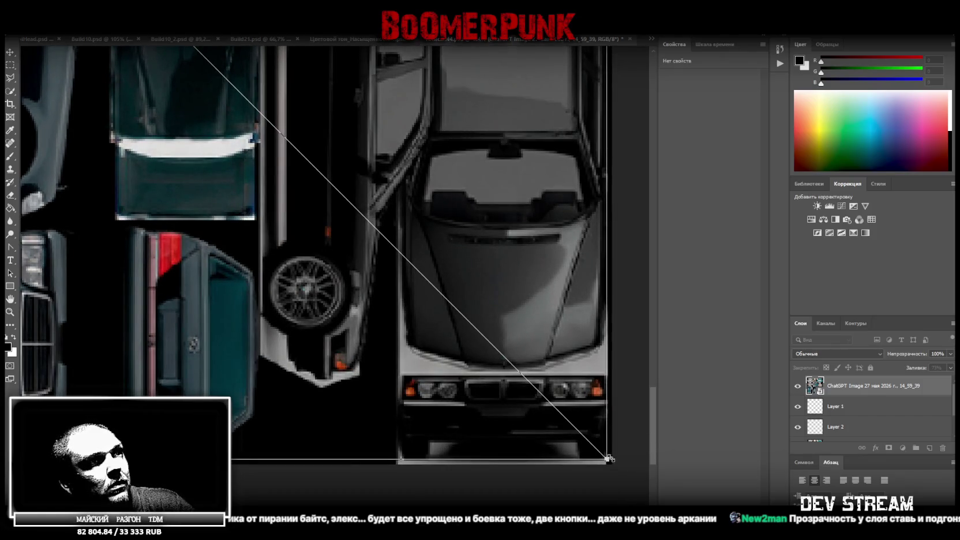
mouse_move(609, 461)
left_mouse_down()
mouse_move(603, 447)
mouse_move(612, 454)
left_mouse_up()
key("Return")
Step: Toggle the image layer's visibility to compare its alignment with the original atlas
left_click(799, 391)
left_click(799, 391)
left_click(798, 390)
left_click(799, 389)
left_click(798, 389)
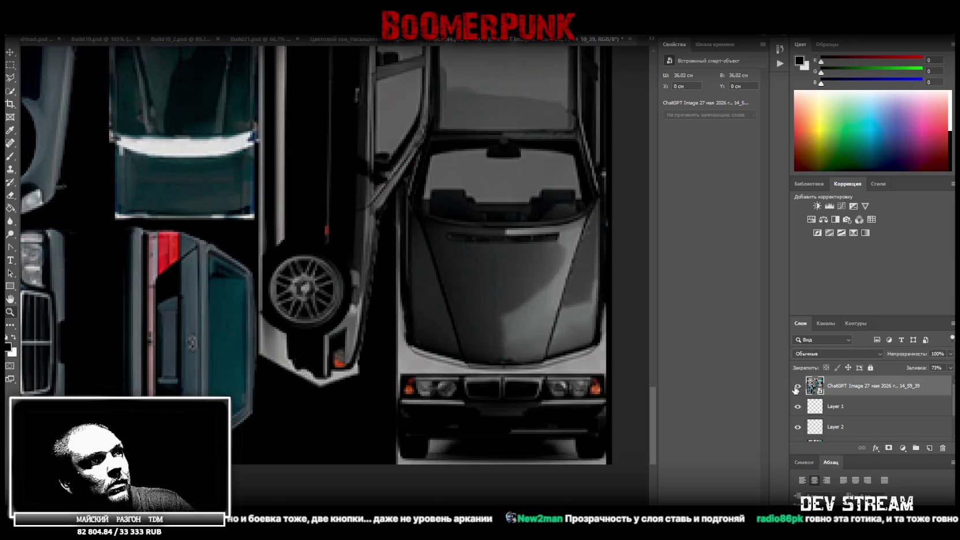
left_click(797, 388)
left_click(797, 388)
left_click(798, 388)
left_click(797, 388)
left_click(797, 388)
left_click(798, 388)
left_click(798, 388)
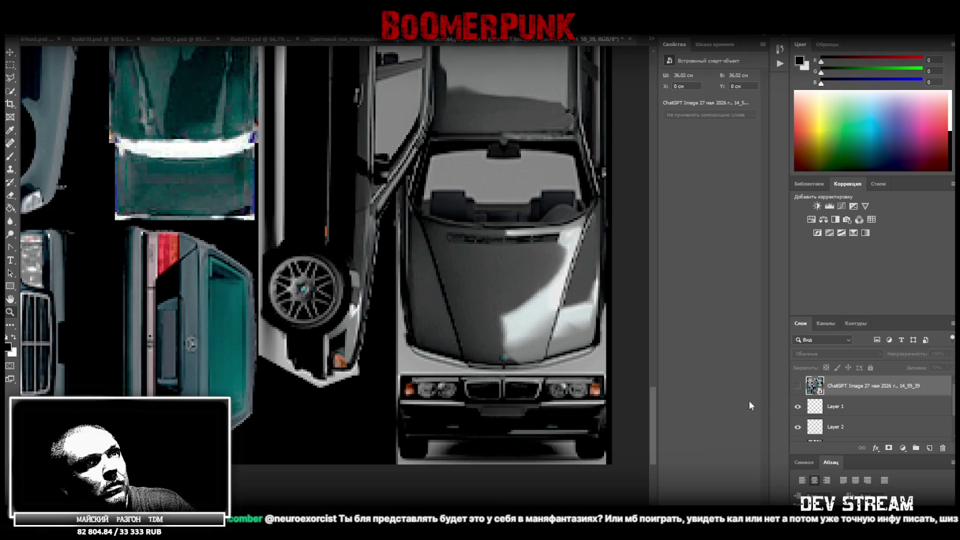
left_click(799, 386)
Step: Enlarge the image layer to 36.05 cm and toggle it repeatedly to recheck the alignment
key("ctrl+t")
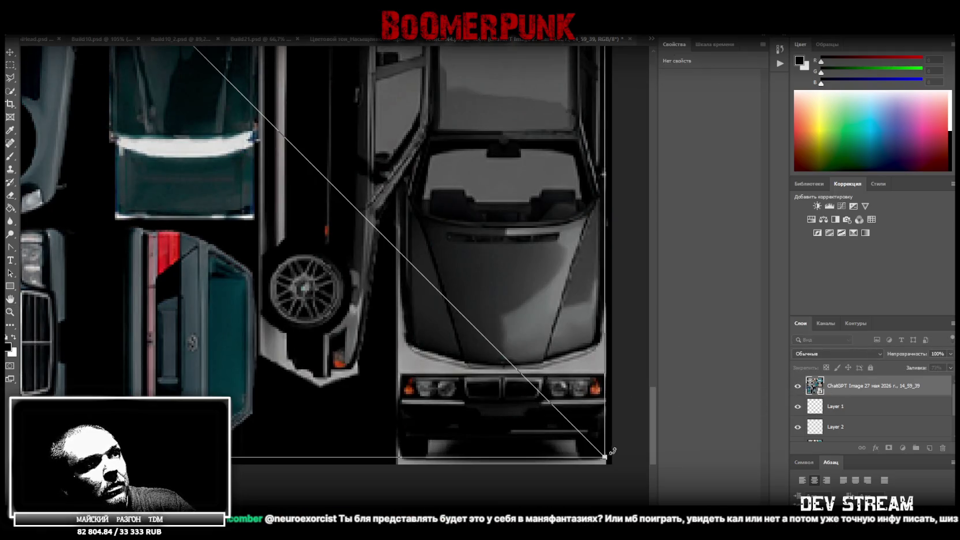
left_click_drag(605, 459, 607, 460)
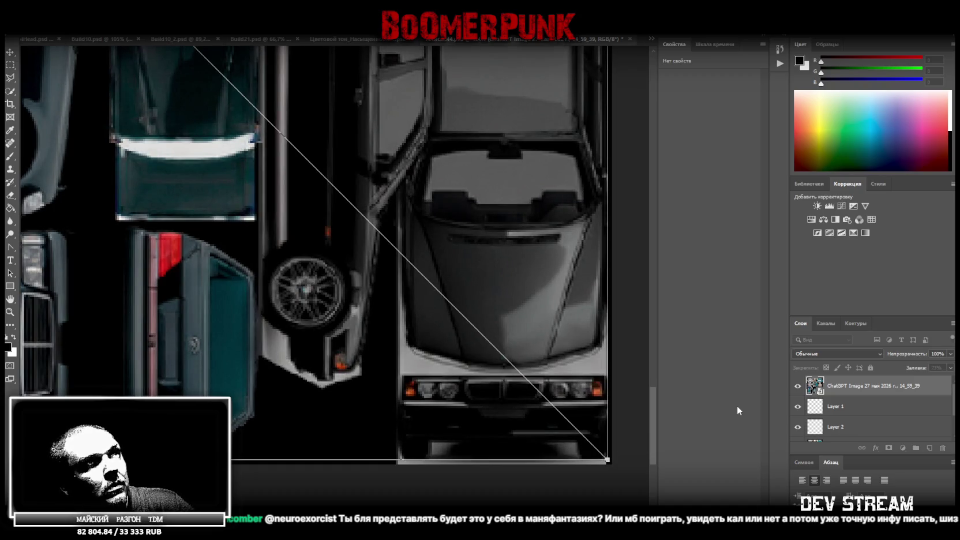
left_click(798, 386)
left_click(798, 387)
left_click(798, 386)
left_click(799, 388)
left_click(798, 388)
left_click(798, 387)
left_click(799, 388)
left_click(799, 388)
left_click(799, 388)
left_click(799, 388)
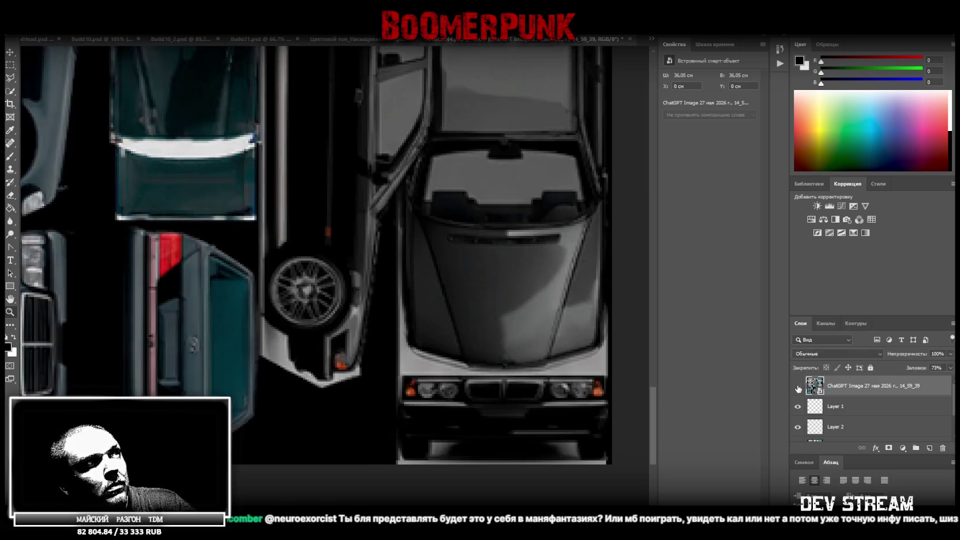
left_click(799, 388)
left_click(799, 388)
left_click(799, 388)
left_click(799, 388)
left_click(799, 387)
left_click(799, 388)
left_click(799, 388)
left_click(799, 388)
left_click(799, 388)
left_click(799, 388)
left_click(799, 388)
left_click(799, 388)
left_click(799, 388)
left_click(798, 388)
left_click(799, 388)
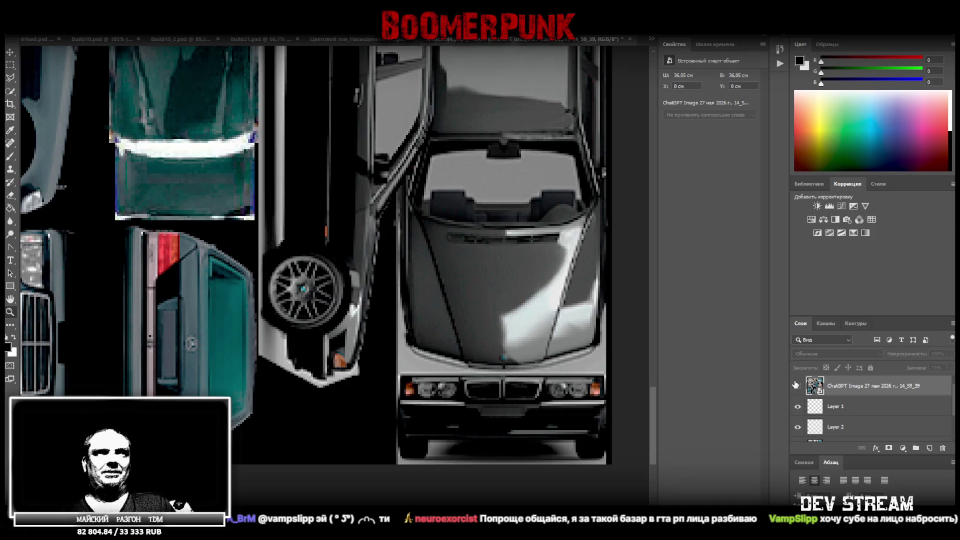
left_click(798, 386)
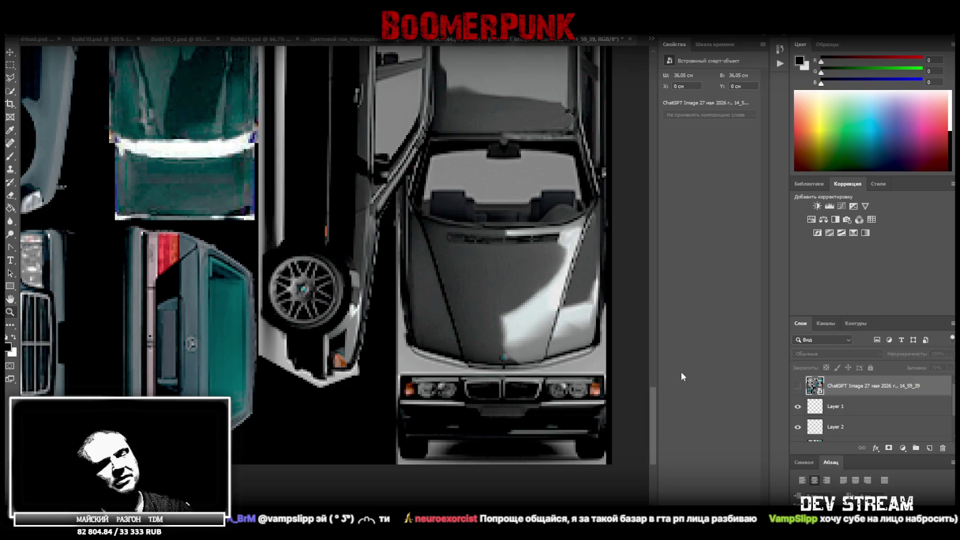
left_click(798, 387)
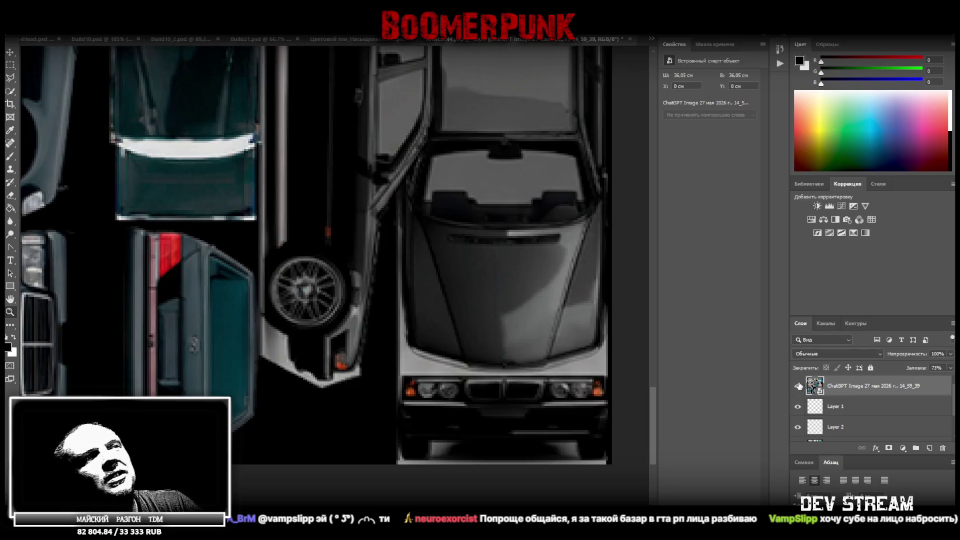
scroll(608, 262, "up", 3)
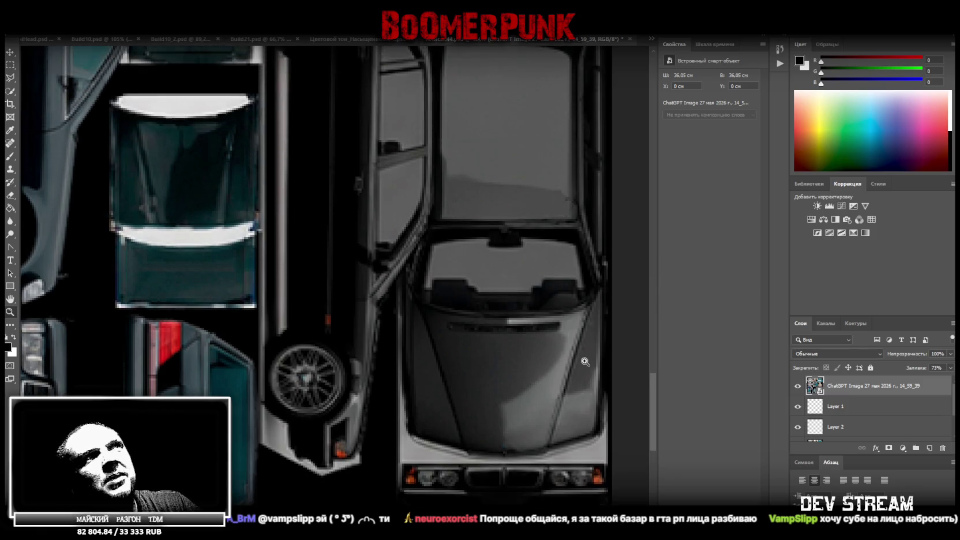
Step: Pull the image layer's right edge in to 36.02 cm to match the beige van pieces
scroll(630, 289, "down", 8)
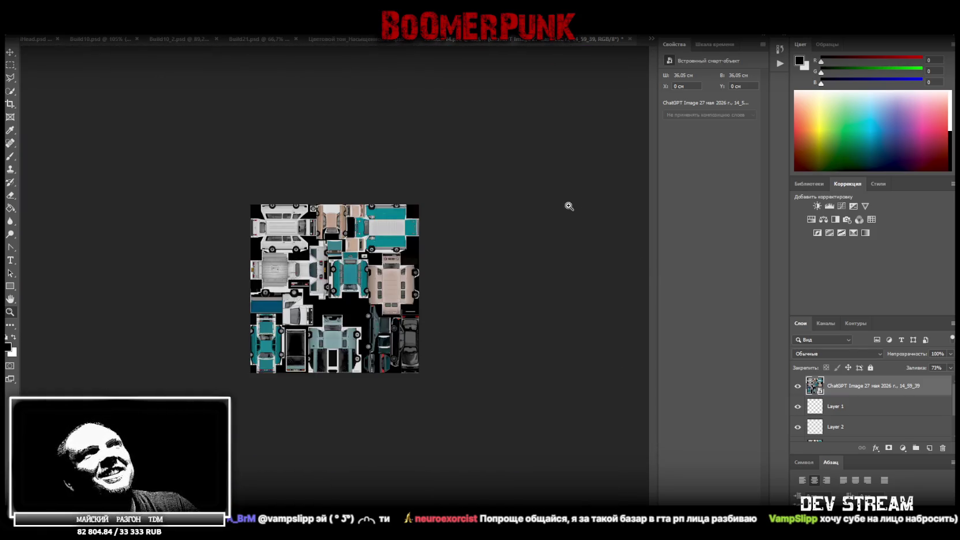
scroll(426, 292, "up", 5)
scroll(570, 285, "down", 3)
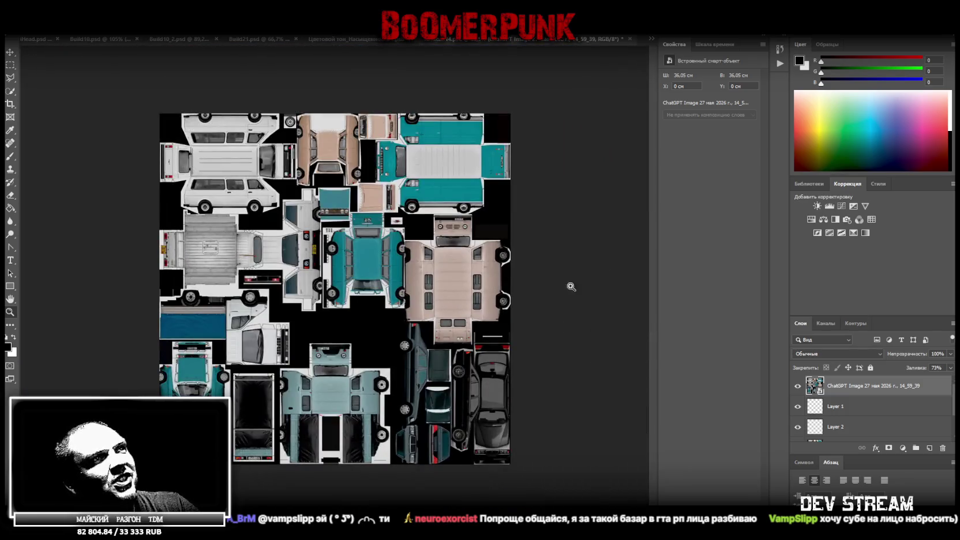
scroll(474, 282, "up", 6)
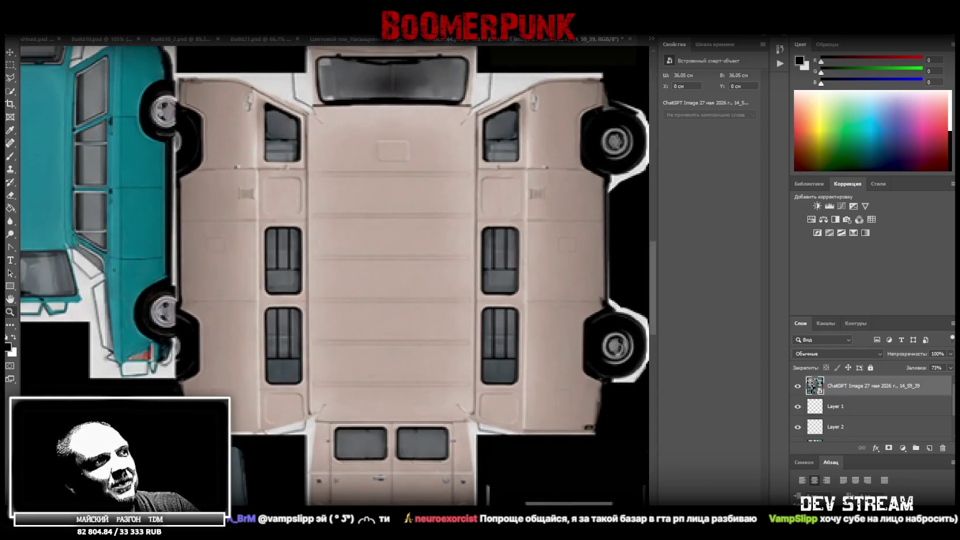
scroll(474, 289, "right", 3)
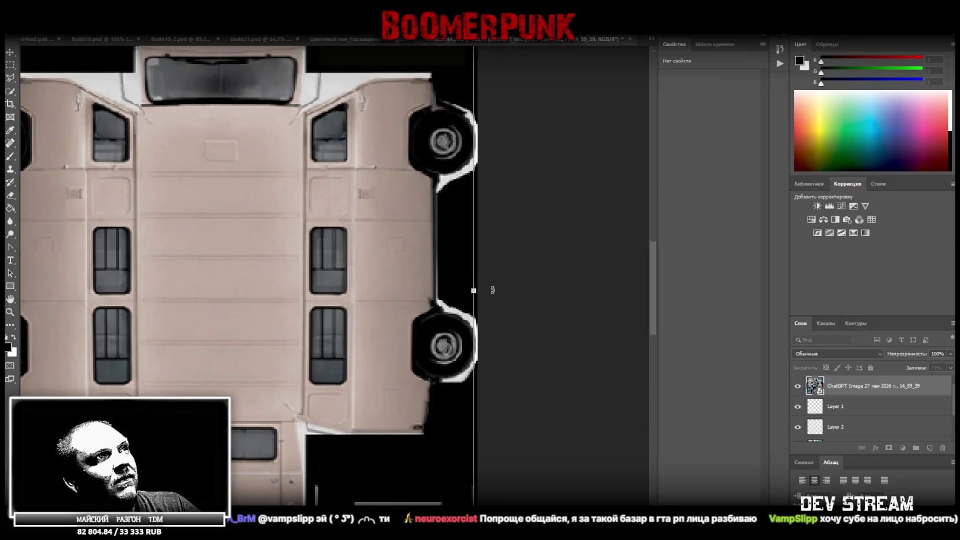
left_click_drag(471, 291, 471, 291)
key("Return")
Step: Toggle the image layer on and off to check the van's alignment
left_click(798, 387)
left_click(798, 388)
left_click(798, 388)
left_click(798, 388)
left_click(797, 387)
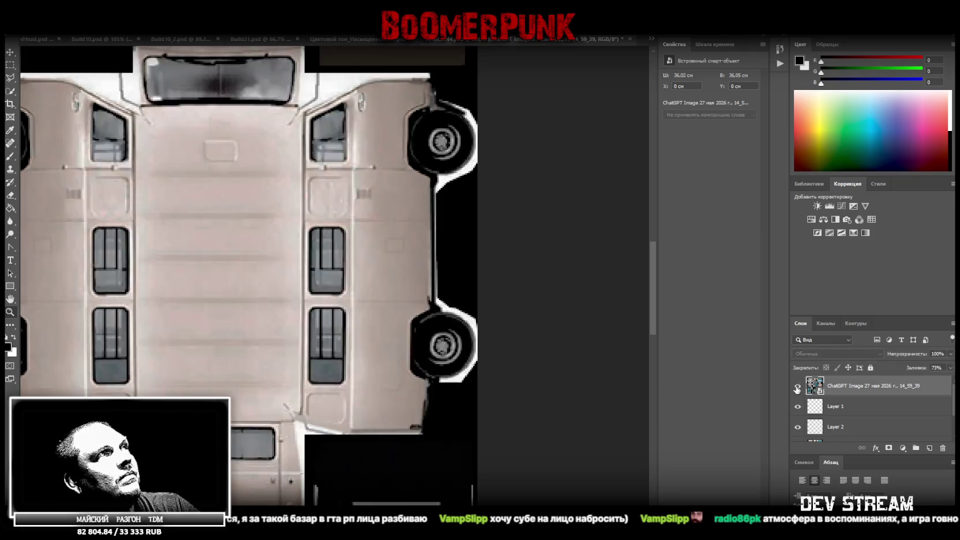
left_click(798, 387)
left_click(797, 388)
left_click(798, 387)
left_click(798, 388)
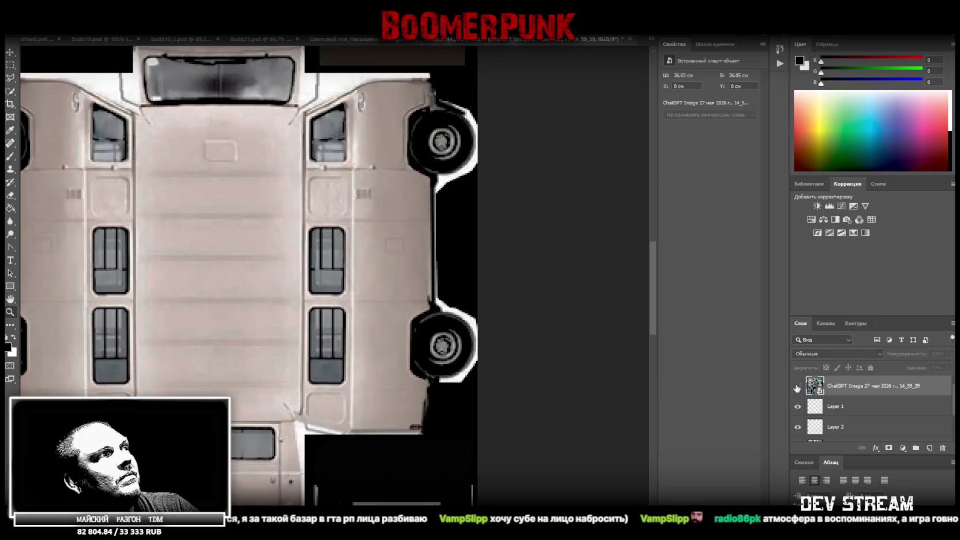
Step: Fit the whole atlas in view, compare it with the layer toggled, and save the atlas
double_click(10, 312)
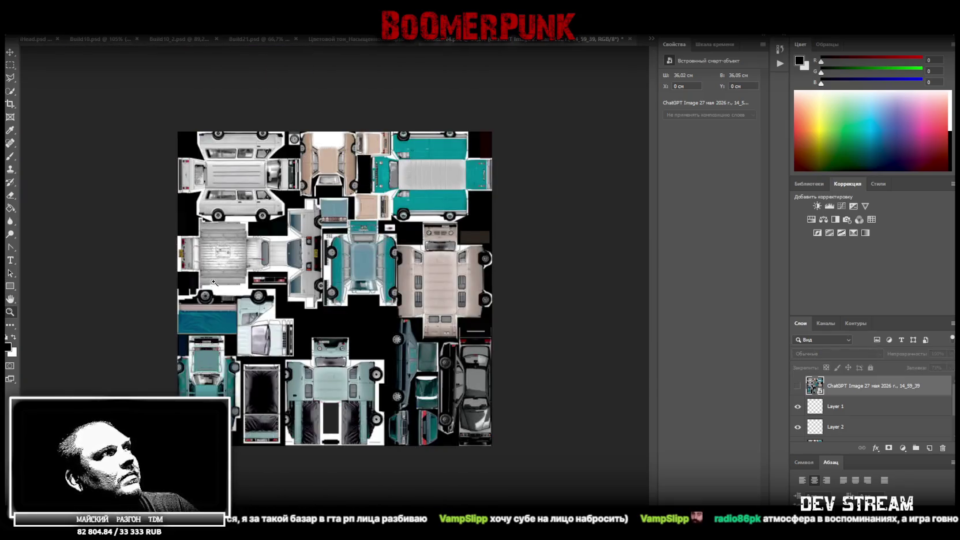
left_click(799, 387)
left_click(798, 388)
left_click(799, 388)
left_click(798, 388)
left_click(798, 388)
left_click(798, 388)
left_click(800, 387)
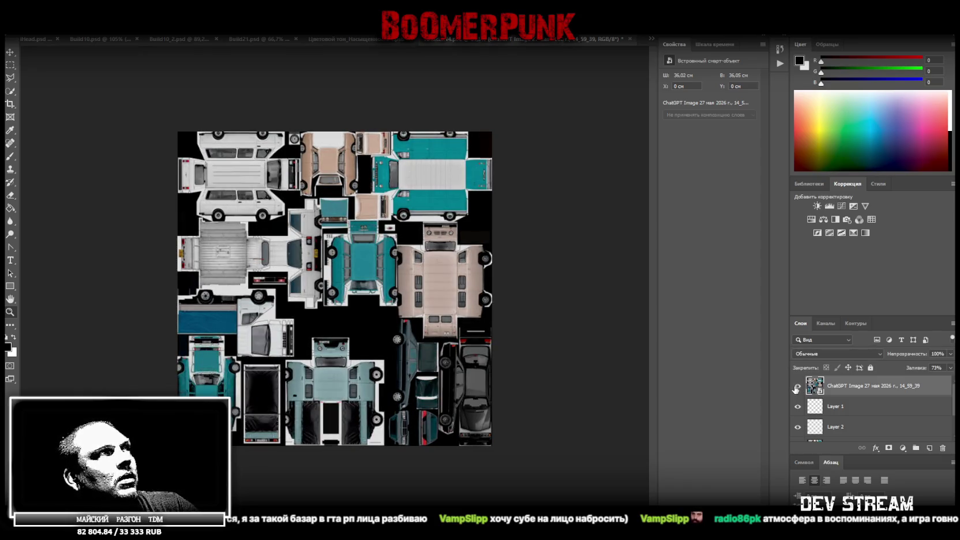
key("ctrl+s")
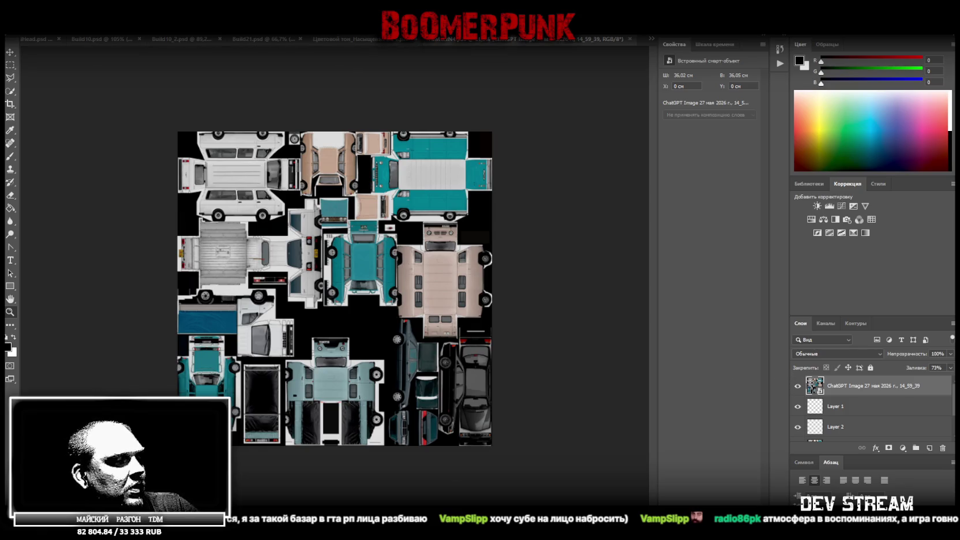
key("alt+Tab")
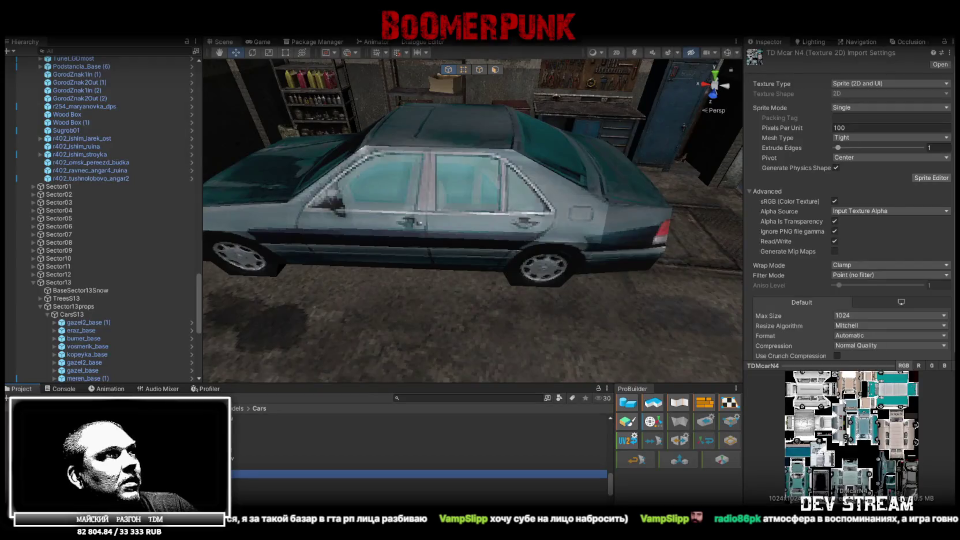
Step: Open the sedan's TDMcarN4 material and test Normal Map strength 0, then restore it to 1
mouse_move(437, 234)
left_mouse_down()
mouse_move(366, 230)
mouse_move(639, 296)
mouse_move(547, 279)
mouse_move(571, 295)
mouse_move(579, 210)
mouse_move(617, 174)
mouse_move(658, 259)
mouse_move(466, 279)
mouse_move(528, 279)
mouse_move(501, 208)
mouse_move(479, 190)
mouse_move(521, 228)
left_mouse_up()
left_click(463, 262)
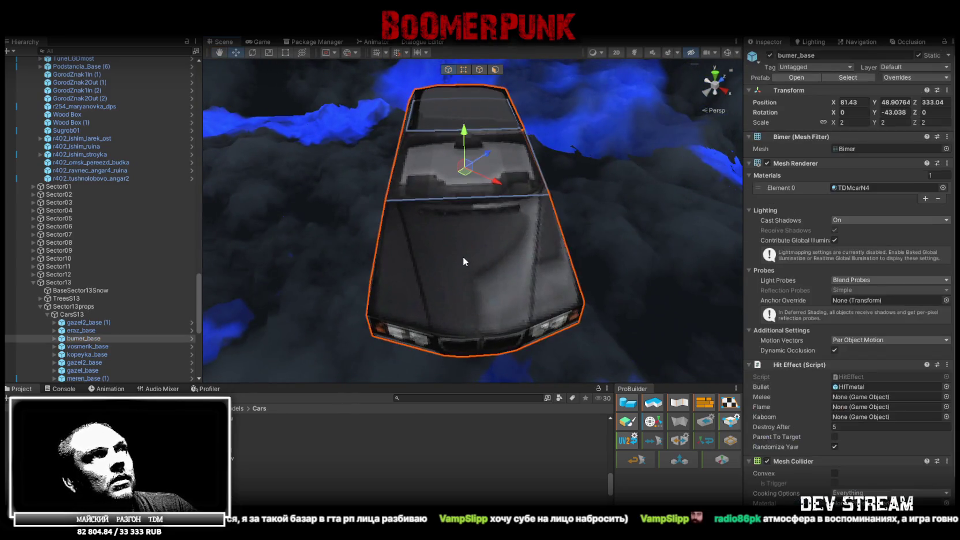
double_click(843, 187)
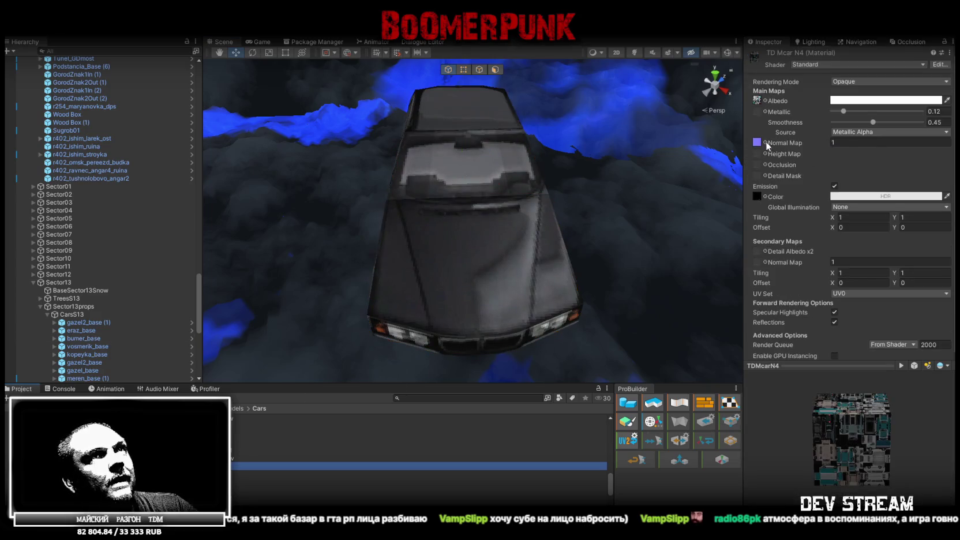
left_click(848, 142)
type("0")
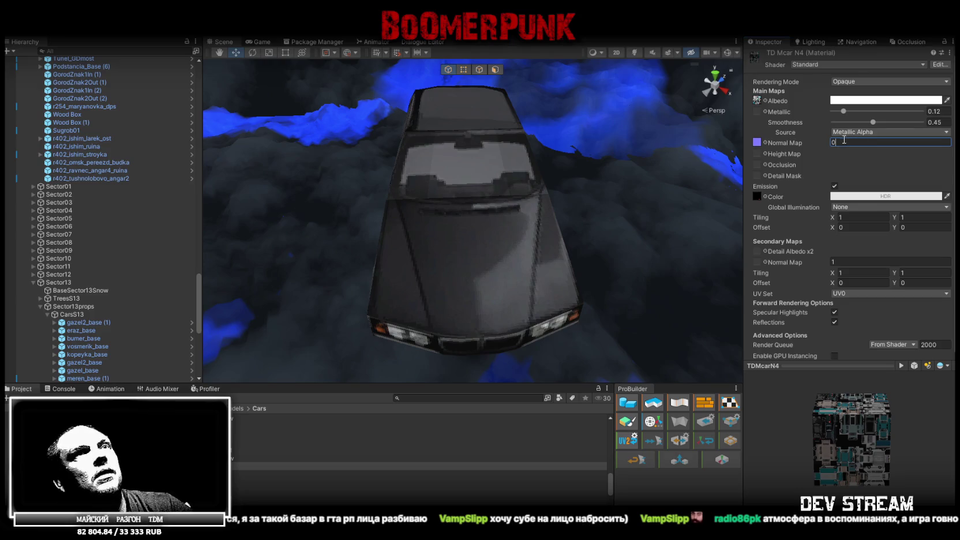
key("BackSpace")
type("1")
left_click_drag(551, 189, 546, 183)
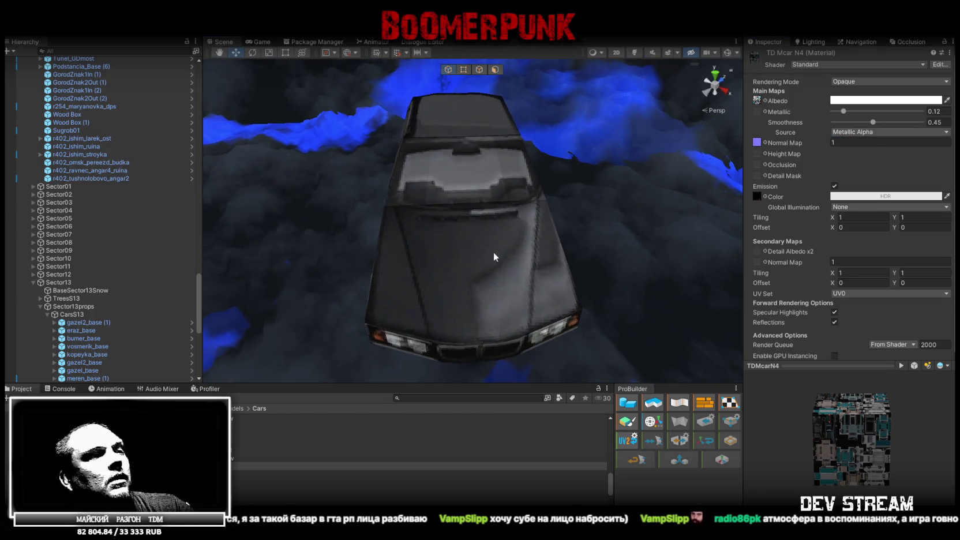
key("alt+Tab")
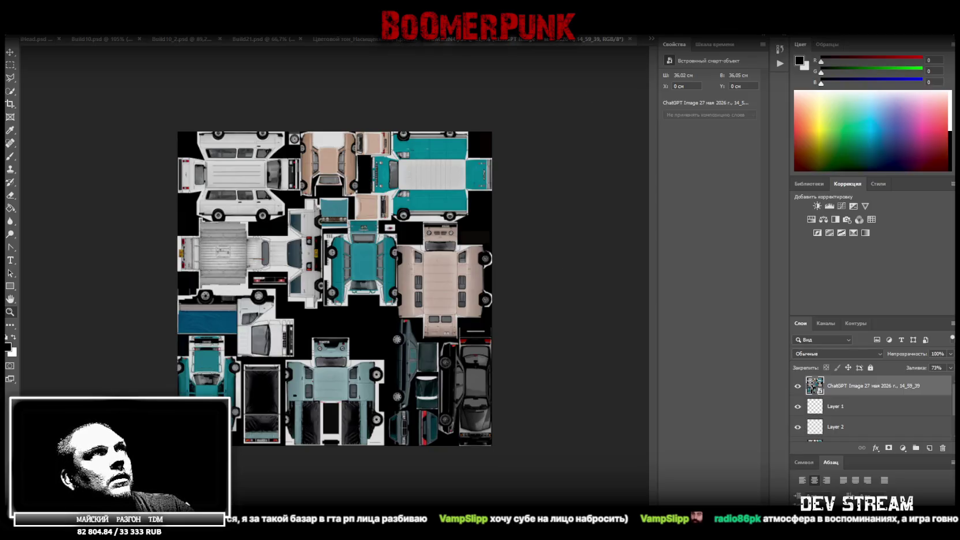
Step: Go from the texture atlas in Photoshop back to the sedan in the Unity scene
key("alt+Tab")
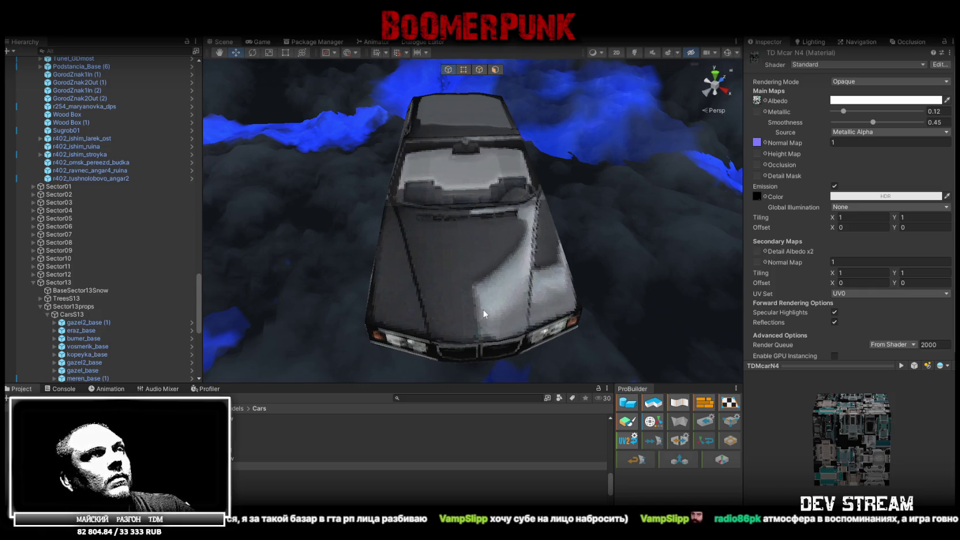
Step: Orbit the Scene view from the sedan's side out over the fog toward the street
mouse_move(664, 115)
left_mouse_down()
mouse_move(688, 108)
mouse_move(435, 148)
mouse_move(546, 150)
mouse_move(391, 154)
mouse_move(519, 193)
mouse_move(485, 214)
mouse_move(545, 155)
left_mouse_up()
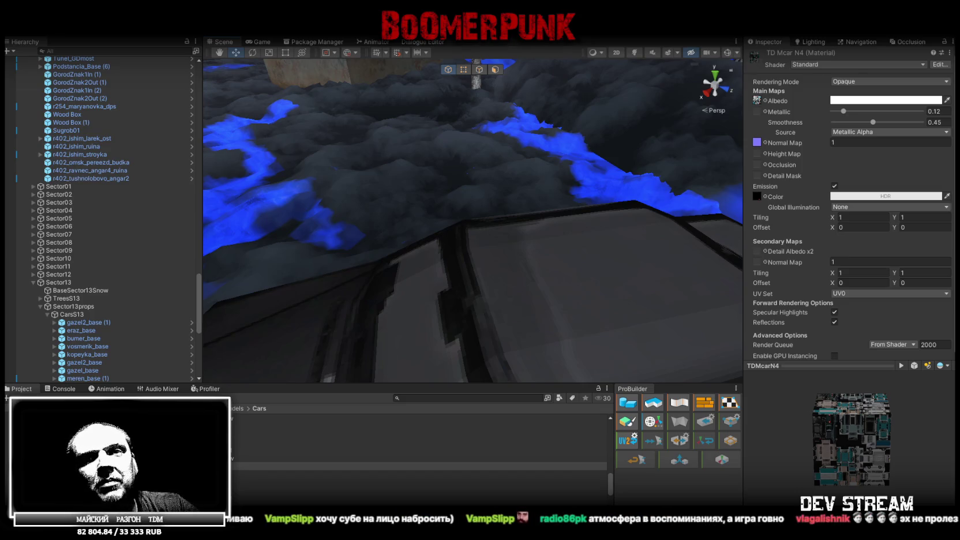
mouse_move(495, 195)
left_mouse_down()
mouse_move(448, 174)
mouse_move(492, 197)
mouse_move(532, 190)
left_mouse_up()
Step: Select lampposts such as LightingStolb (157) and fly the view down the street toward the apartment buildings
left_click(532, 190)
scroll(532, 190, "up", 10)
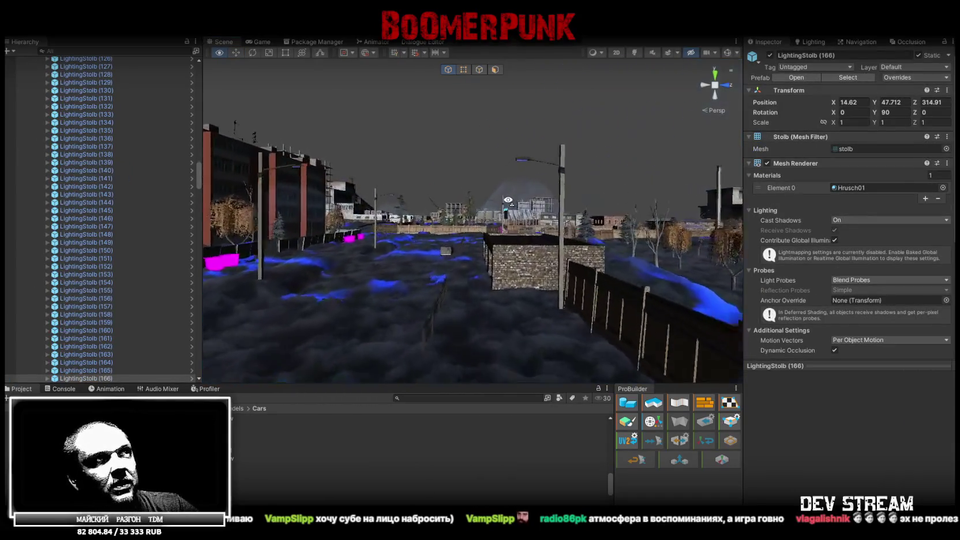
left_click(526, 206)
mouse_move(525, 206)
left_mouse_down()
mouse_move(380, 213)
mouse_move(418, 219)
mouse_move(422, 237)
mouse_move(484, 246)
mouse_move(525, 239)
left_mouse_up()
left_click(516, 205)
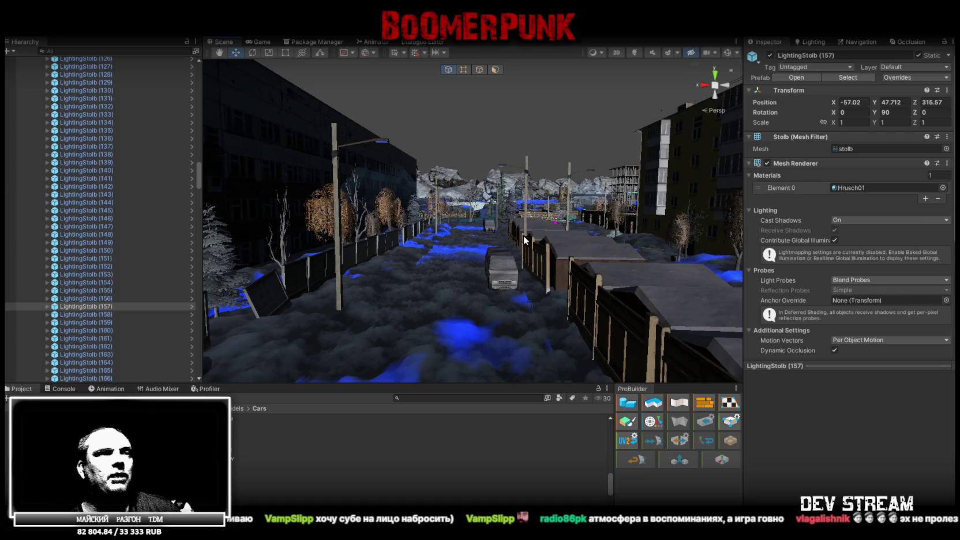
mouse_move(716, 271)
left_mouse_down()
mouse_move(211, 263)
mouse_move(370, 245)
mouse_move(360, 251)
left_mouse_up()
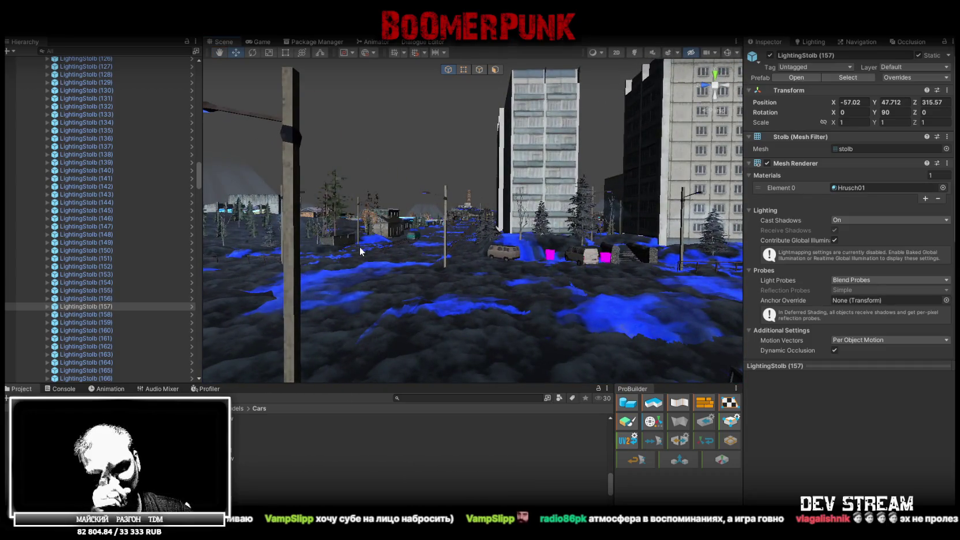
mouse_move(463, 237)
left_mouse_down()
mouse_move(295, 237)
mouse_move(381, 242)
mouse_move(375, 255)
mouse_move(518, 264)
left_mouse_up()
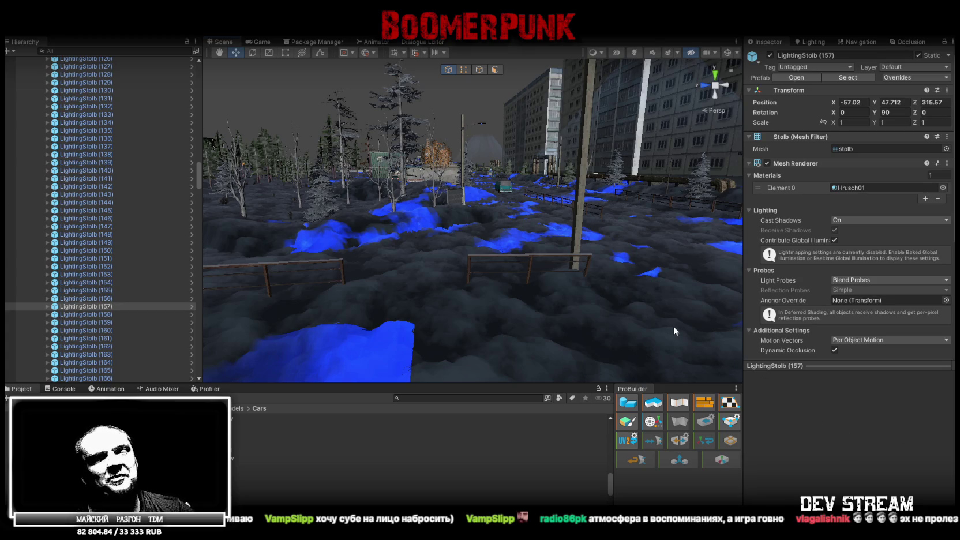
left_click_drag(654, 274, 558, 269)
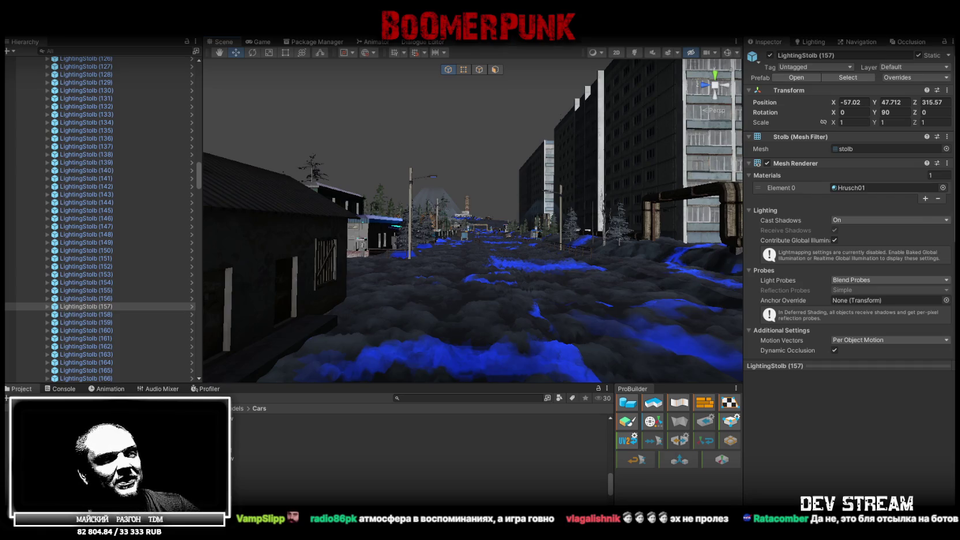
Step: Fly past the red mural and grey buildings to hover above the grey-green pickup truck
key("w")
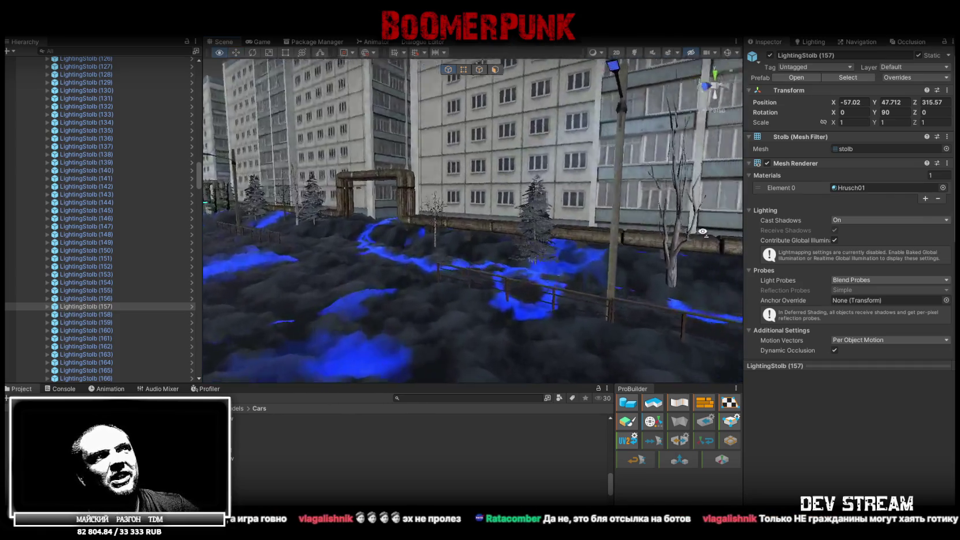
key("w")
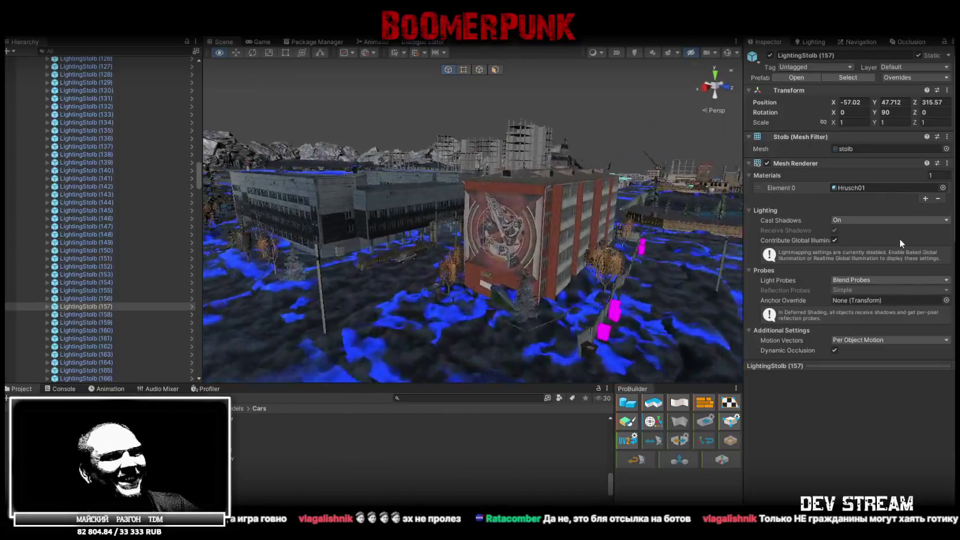
key("w")
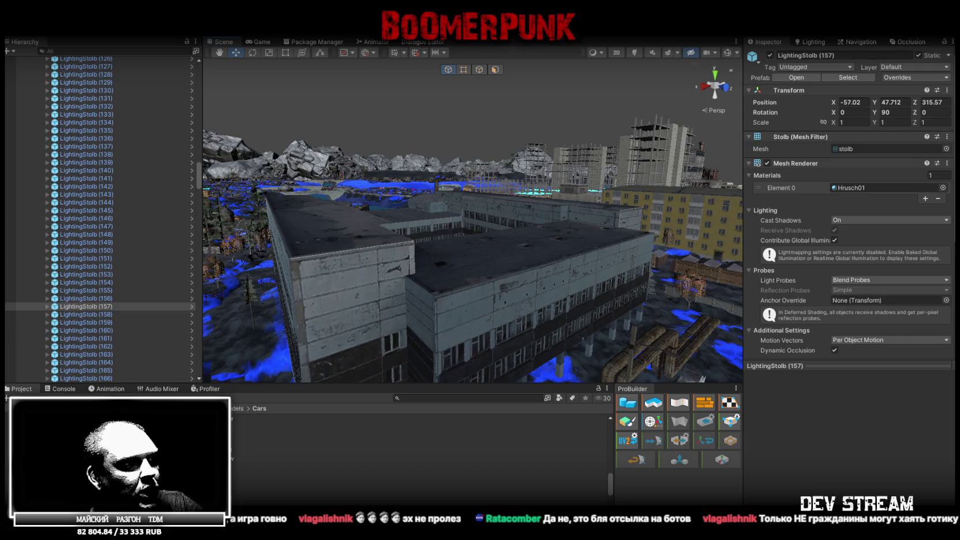
key("w")
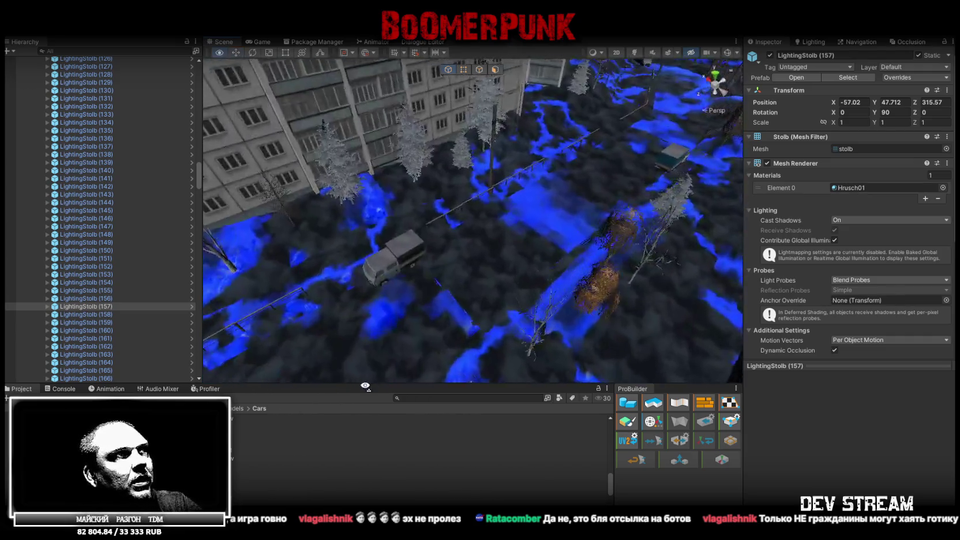
key("w")
key("w")
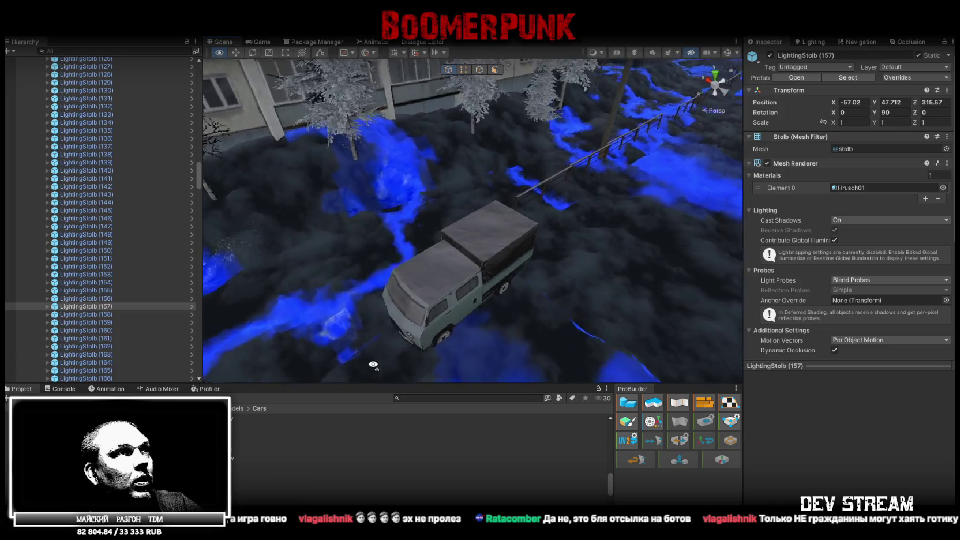
key("w")
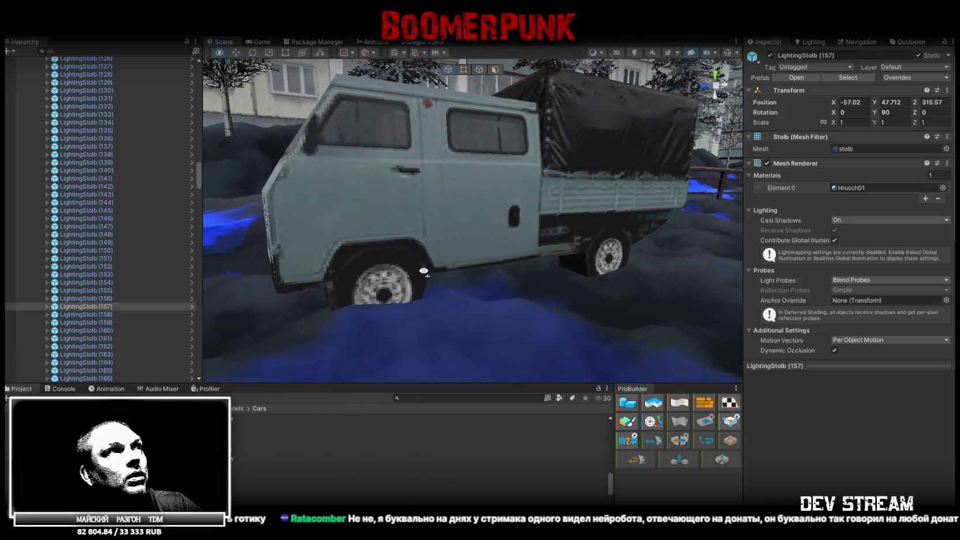
Step: Fly in to the pickup truck's front corner, then orbit to view its side
key("w")
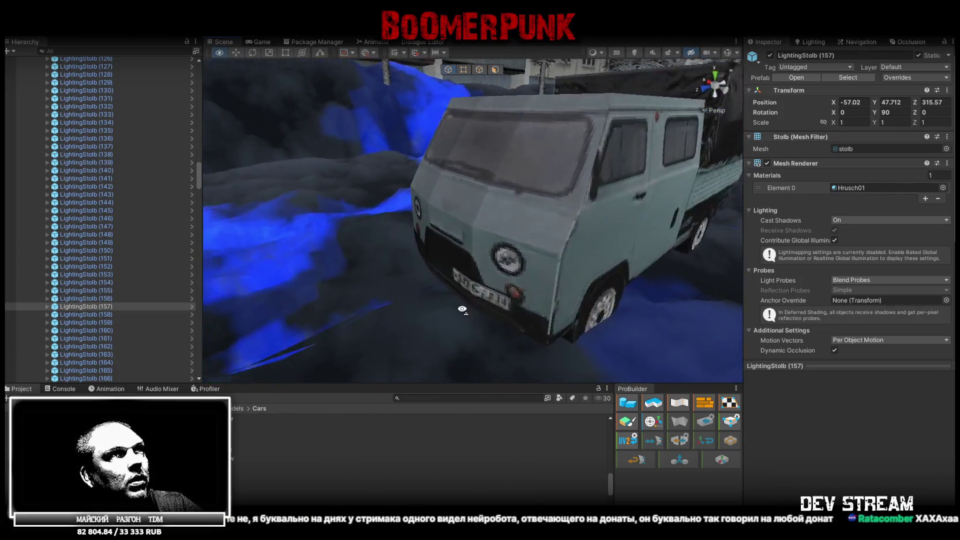
key("w")
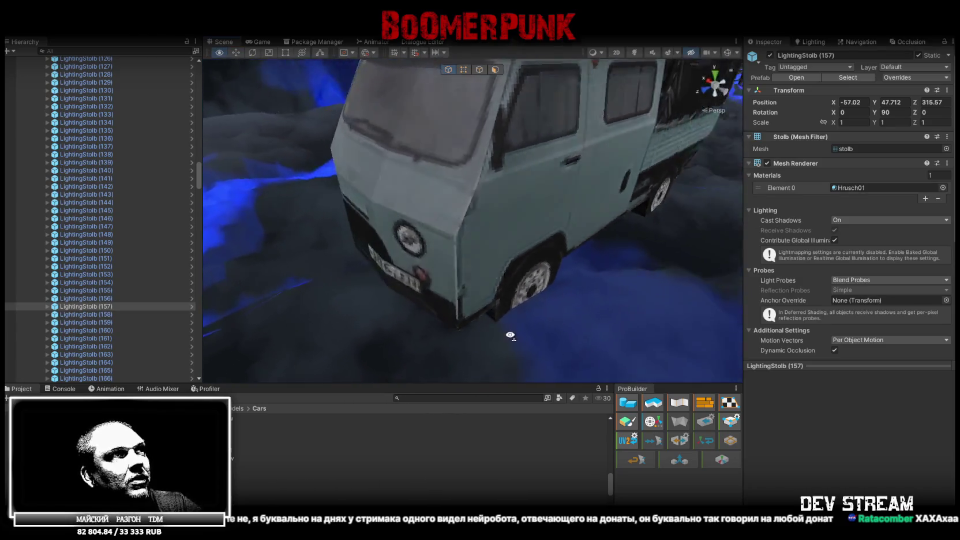
key("w")
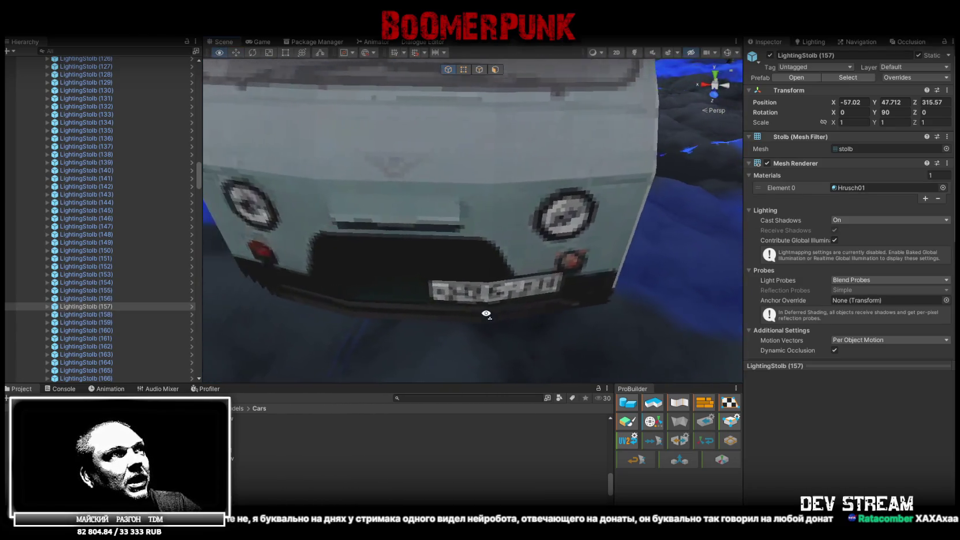
key("w")
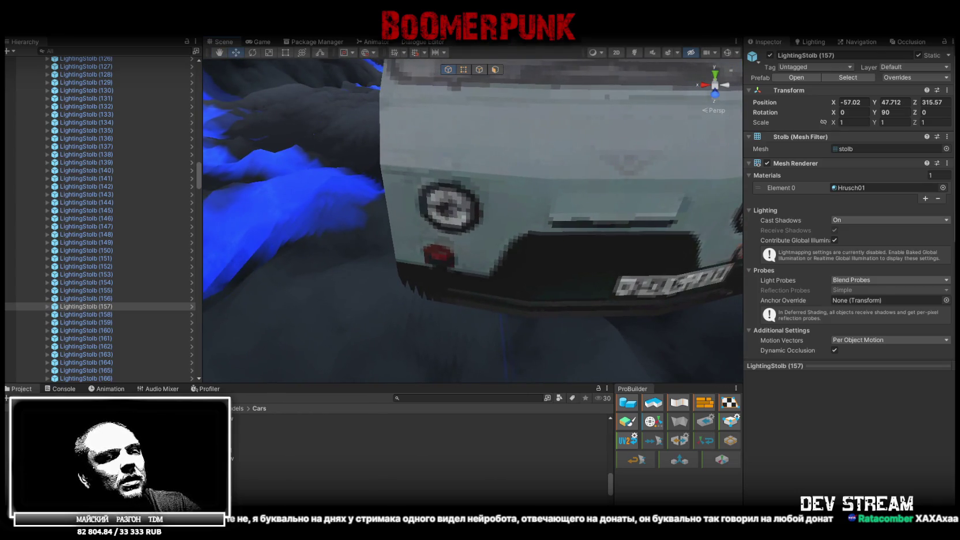
mouse_move(577, 181)
left_mouse_down()
mouse_move(526, 185)
mouse_move(563, 183)
left_mouse_up()
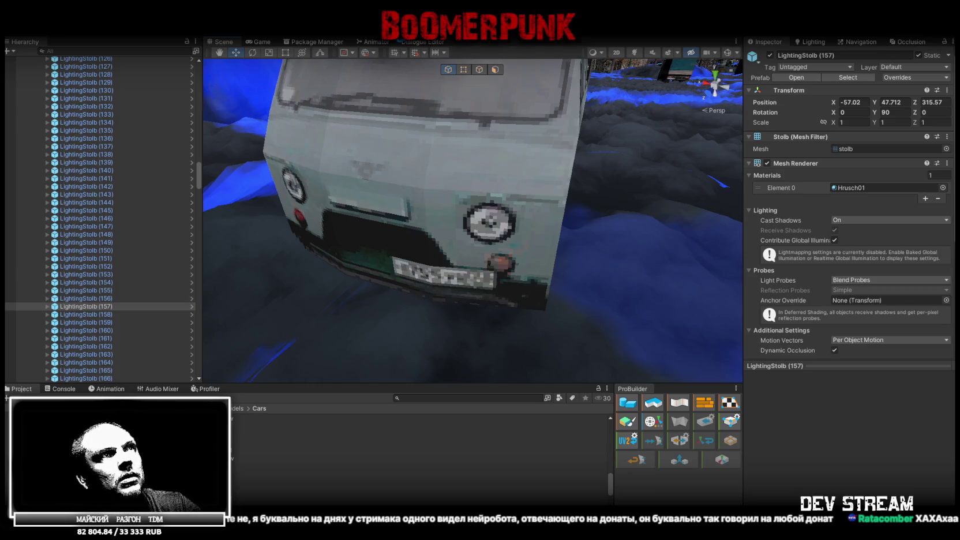
right_click(411, 97)
Step: Rotate the view around the truck until the van is framed up close
mouse_move(408, 111)
left_mouse_down()
mouse_move(375, 235)
mouse_move(497, 232)
mouse_move(575, 208)
mouse_move(415, 288)
mouse_move(456, 334)
mouse_move(435, 367)
left_mouse_up()
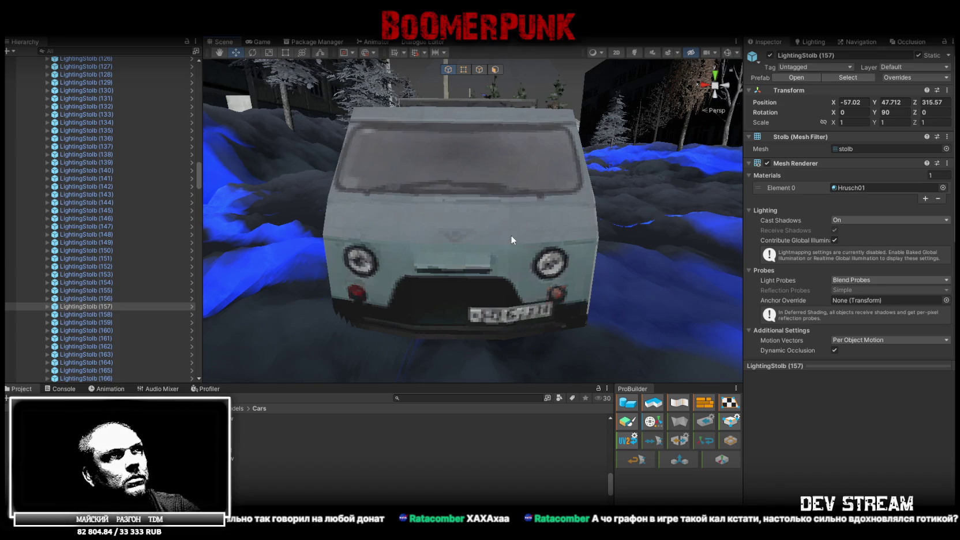
mouse_move(511, 235)
left_mouse_down()
mouse_move(597, 200)
mouse_move(506, 216)
left_mouse_up()
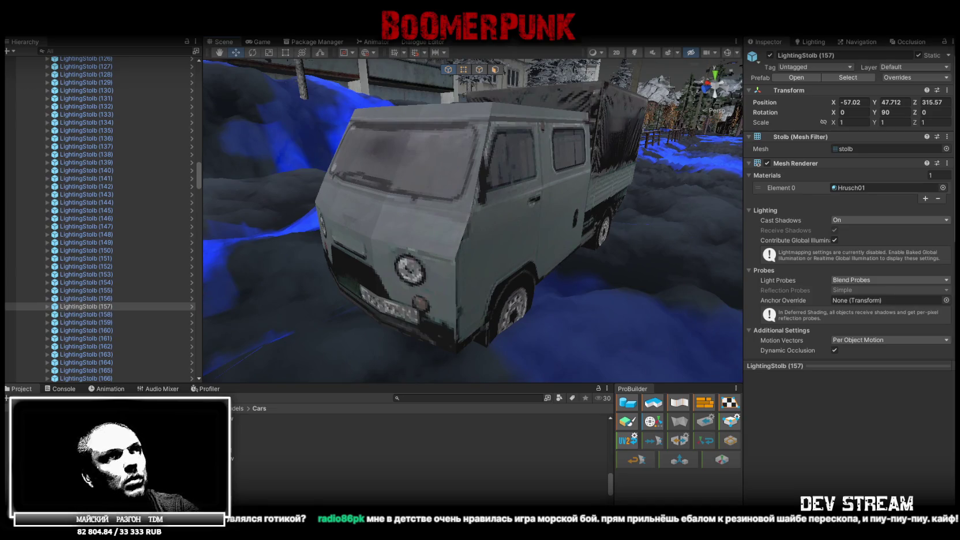
Step: Select the van, orbit to a low front view, then deselect it and zoom in
left_click(493, 144)
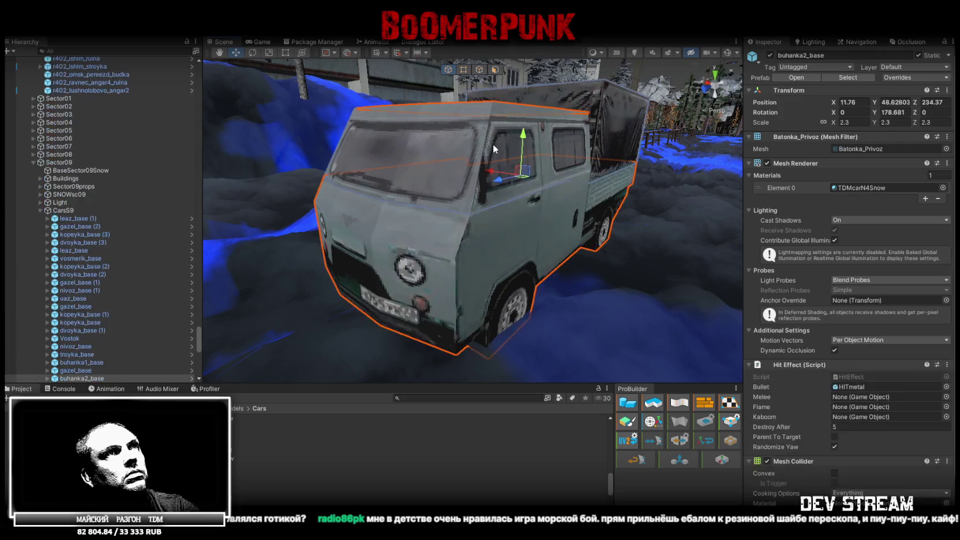
left_click_drag(485, 142, 508, 132)
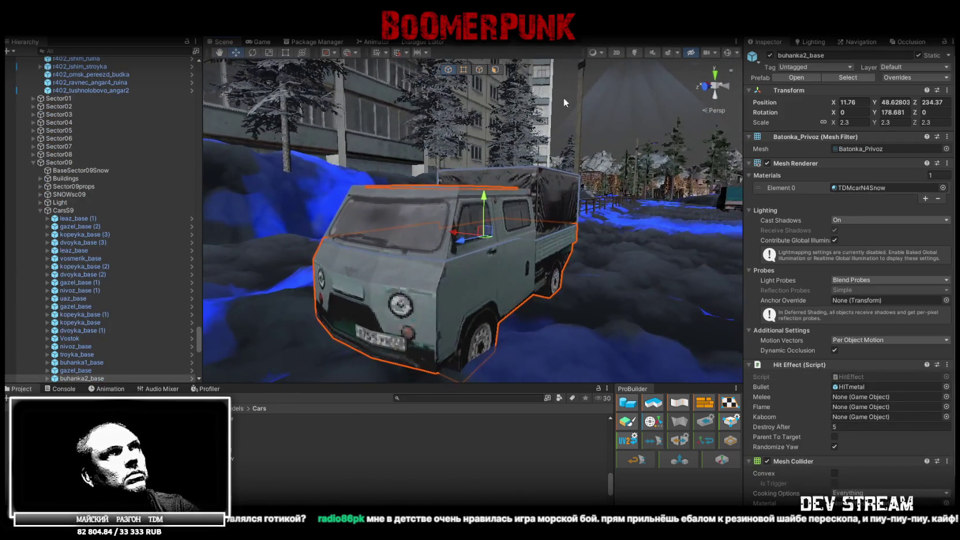
left_click(558, 88)
scroll(520, 150, "up", 3)
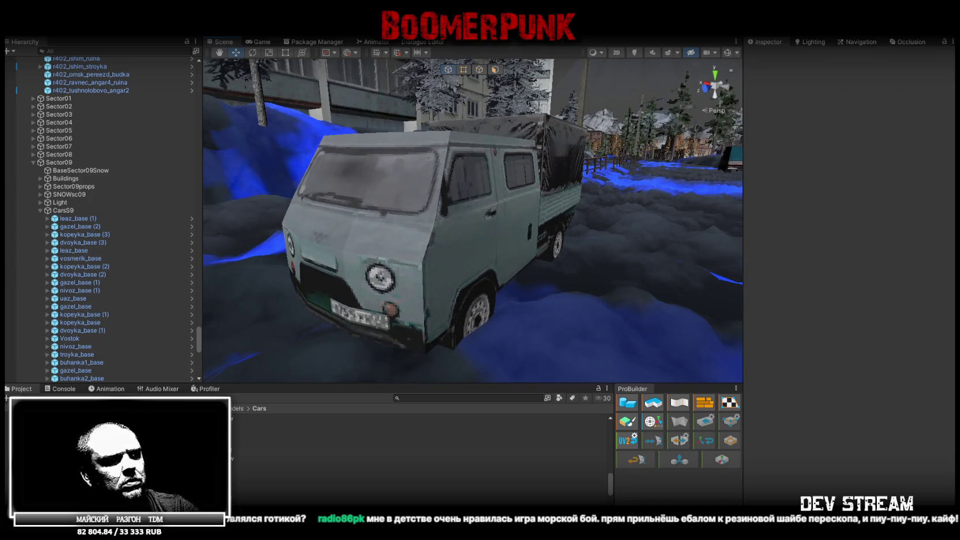
Step: Orbit around the van's sides to a front view to inspect the regenerated texture
left_click(441, 398)
left_click_drag(456, 358, 474, 331)
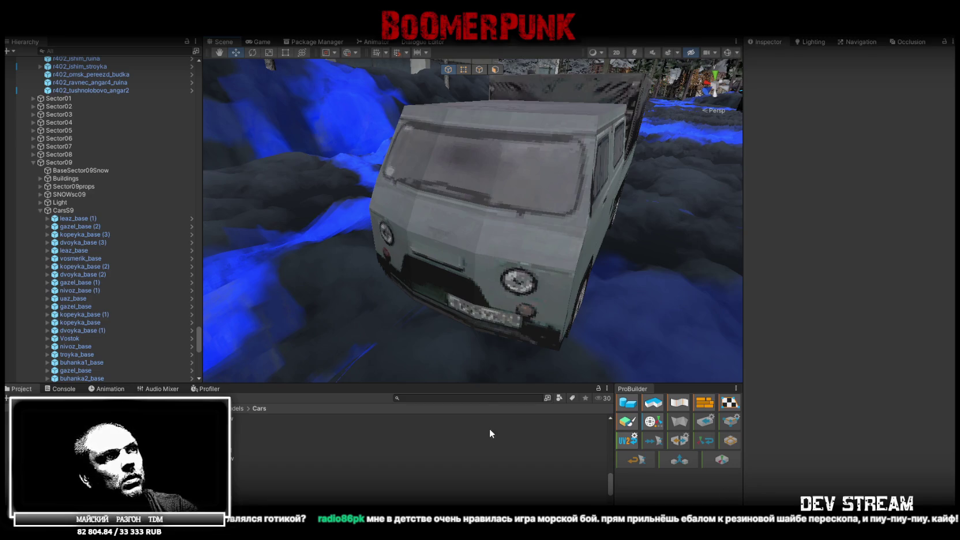
mouse_move(467, 314)
left_mouse_down("alt")
mouse_move(482, 284)
mouse_move(433, 271)
left_mouse_up("alt")
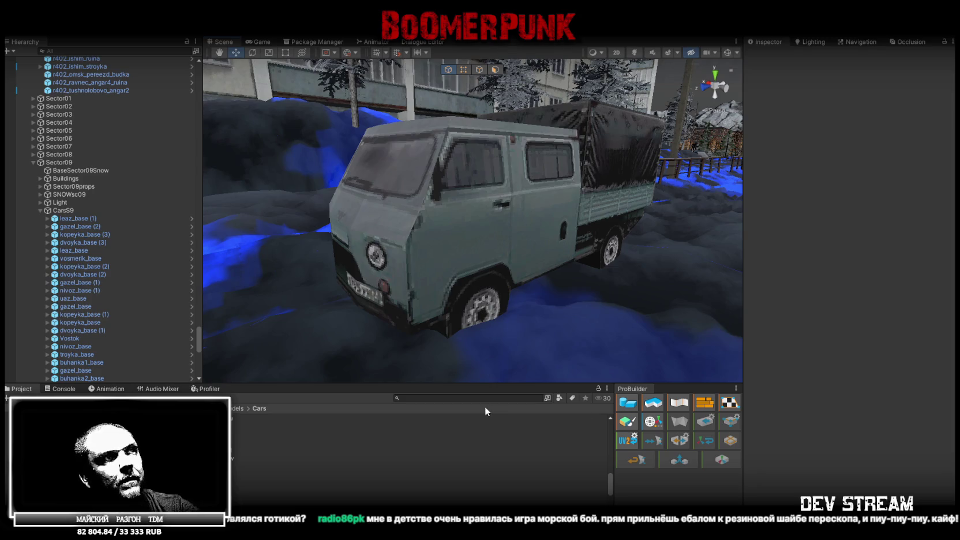
left_click(461, 398)
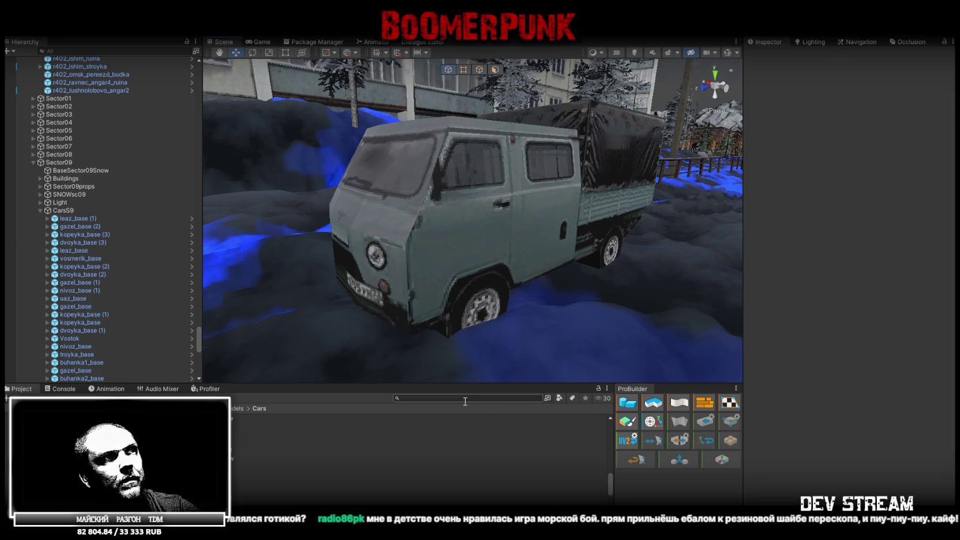
mouse_move(467, 372)
left_mouse_down("alt")
mouse_move(555, 319)
mouse_move(546, 325)
left_mouse_up("alt")
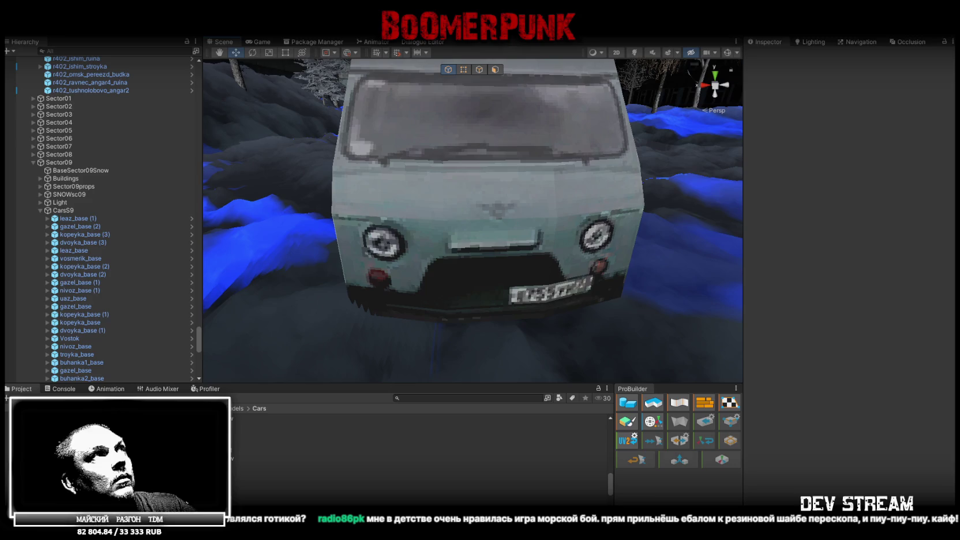
Step: Orbit from the tyre-shop truck up to a forest overview, then switch to the ChatGPT chat
scroll(437, 140, "down", 5)
mouse_move(437, 140)
left_mouse_down()
mouse_move(386, 210)
mouse_move(189, 225)
mouse_move(119, 219)
mouse_move(152, 213)
mouse_move(309, 240)
left_mouse_up()
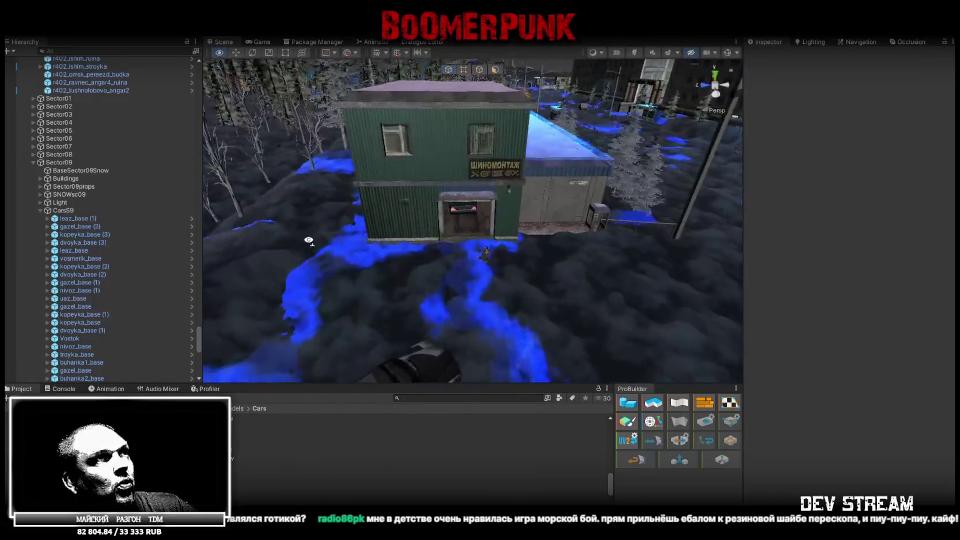
scroll(309, 240, "up", 3)
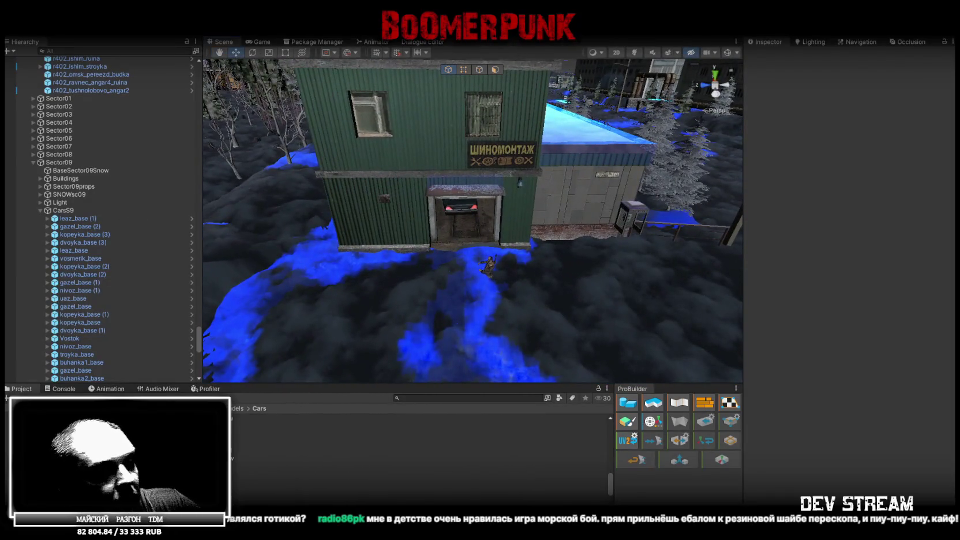
mouse_move(356, 278)
left_mouse_down()
mouse_move(432, 148)
mouse_move(433, 163)
left_mouse_up()
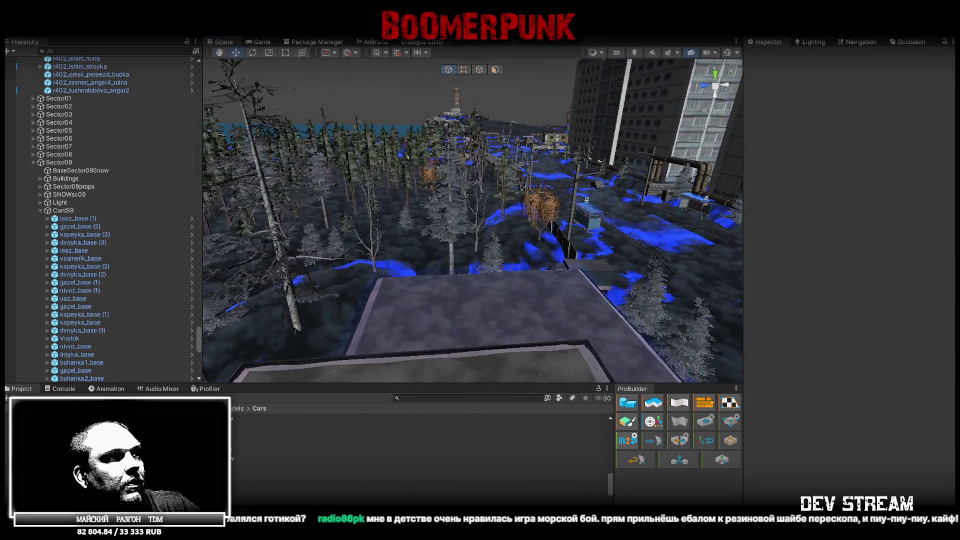
key("alt+Tab")
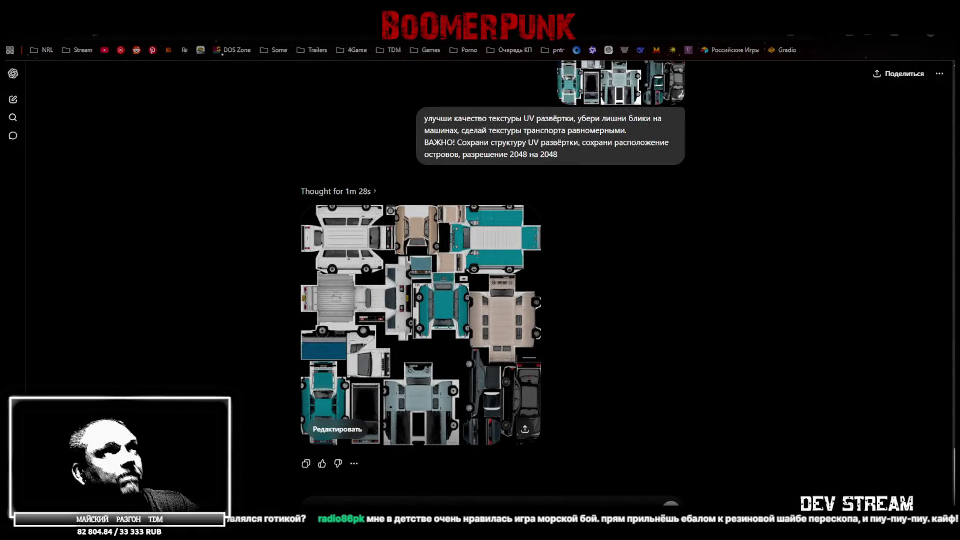
Step: Check the generated 2048×2048 vehicle texture atlas, then return to the Unity Sector09 scene
key("alt+Tab")
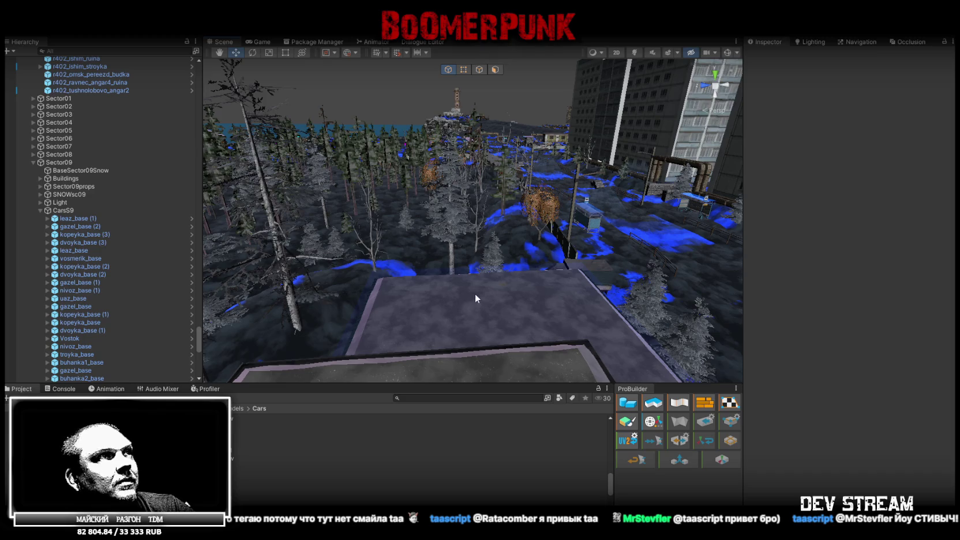
Step: Fly from the rooftop through the rooms past the green jerry cans into the snowy corridor
key("w")
key("w")
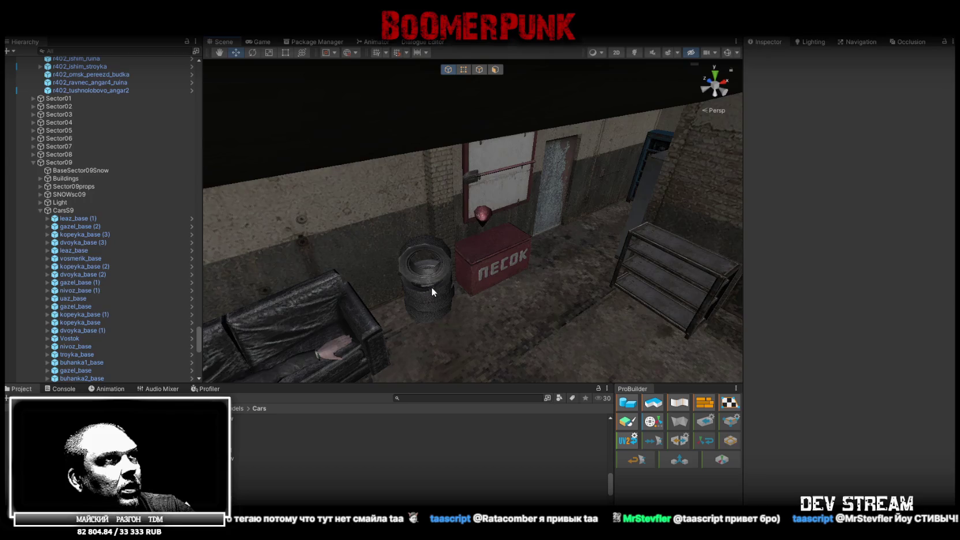
key("w")
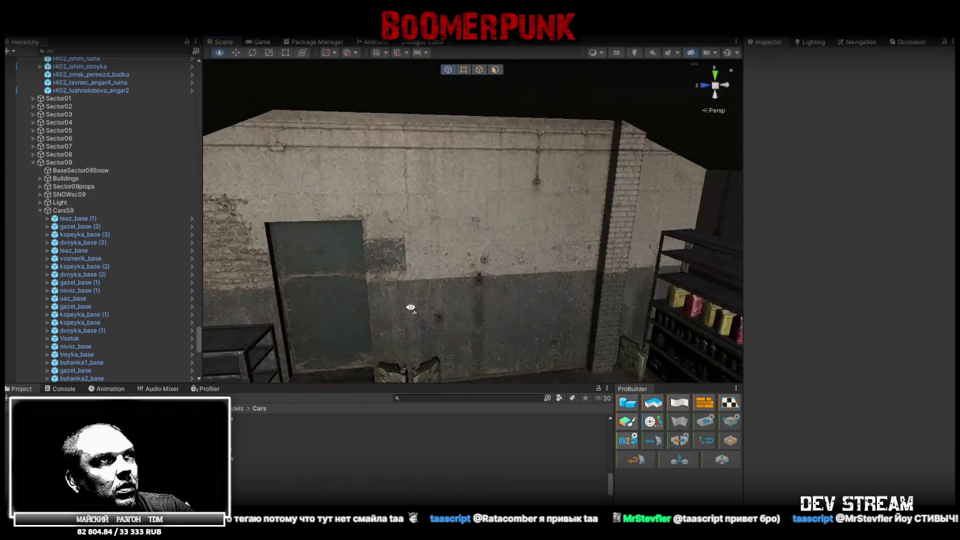
key("w")
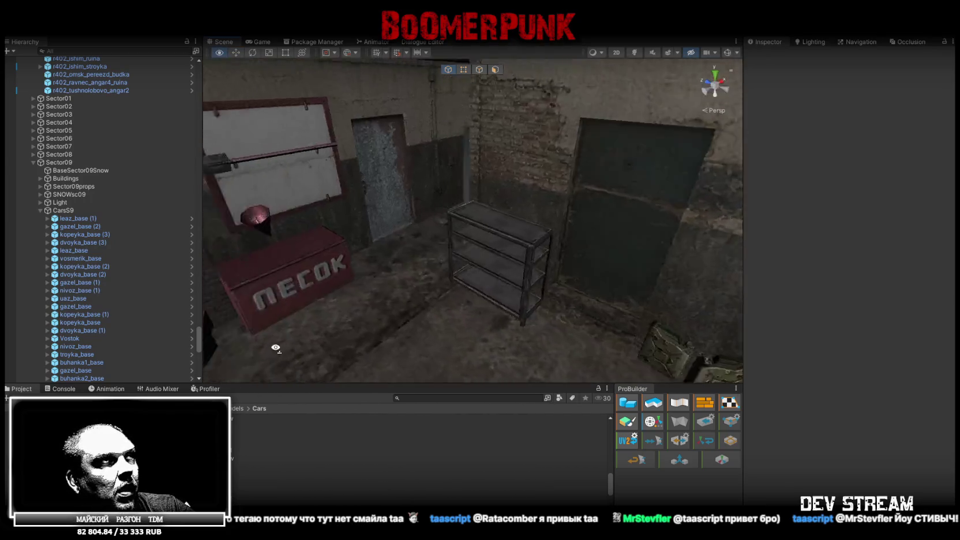
key("w")
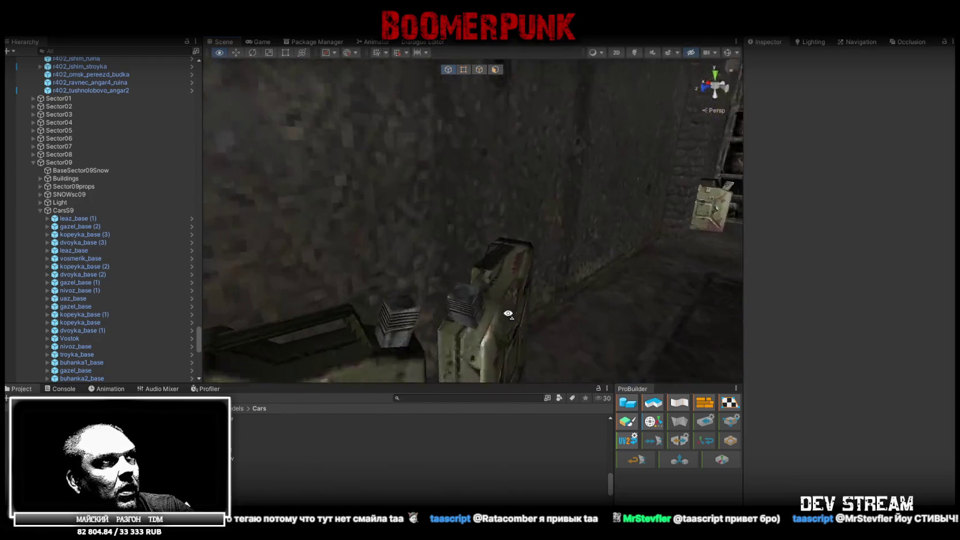
key("w")
key("w")
key("w")
key("w")
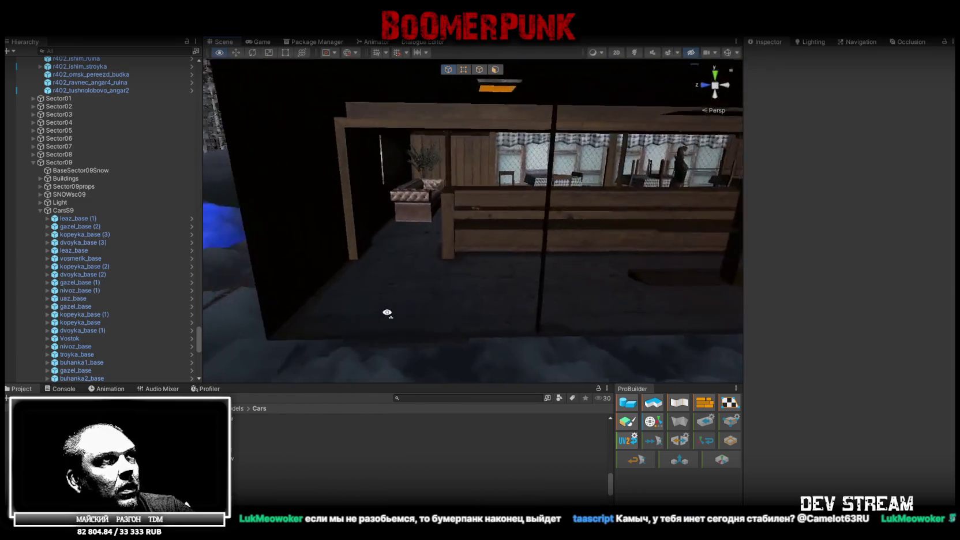
key("w")
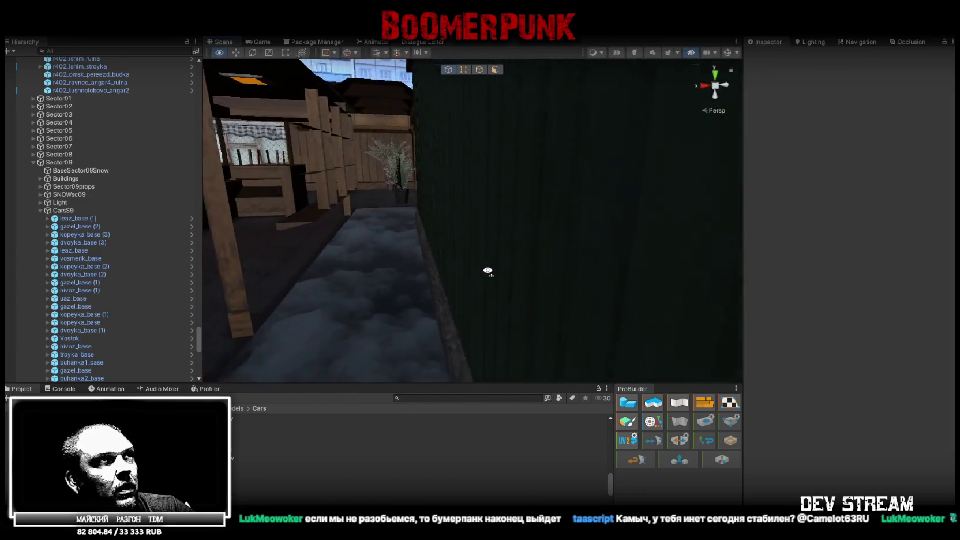
key("w")
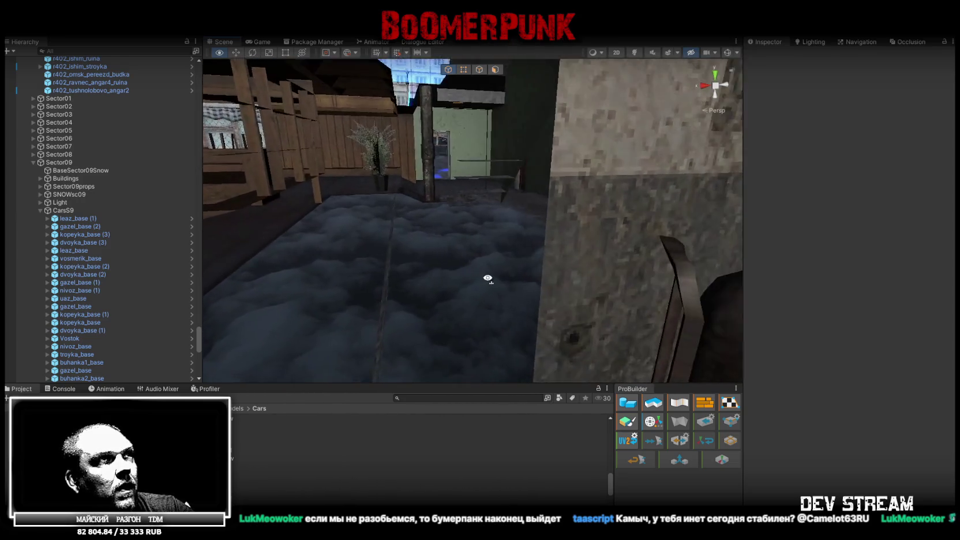
Step: Fly through the wooden building and around to the ШИНОМОНТАЖ garage with the parked sedan
key("w")
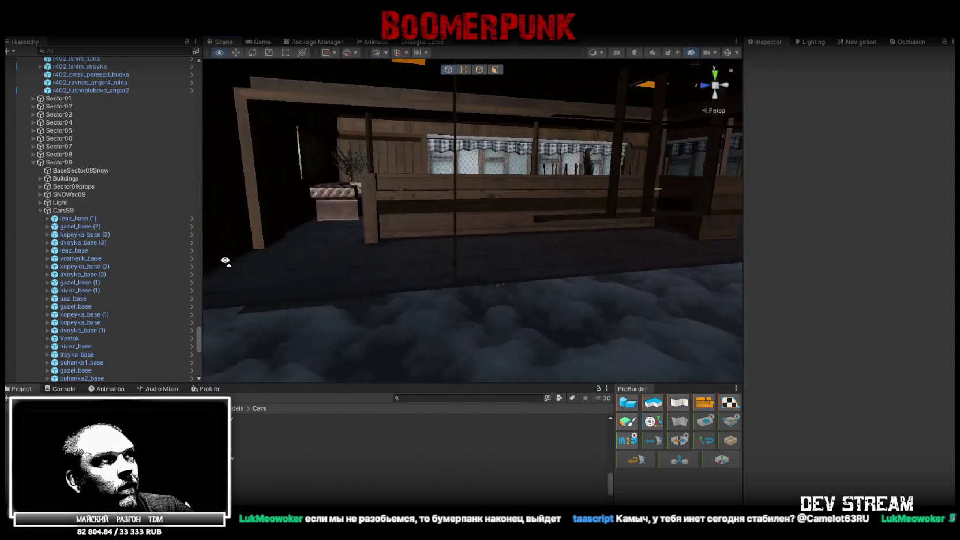
key("w")
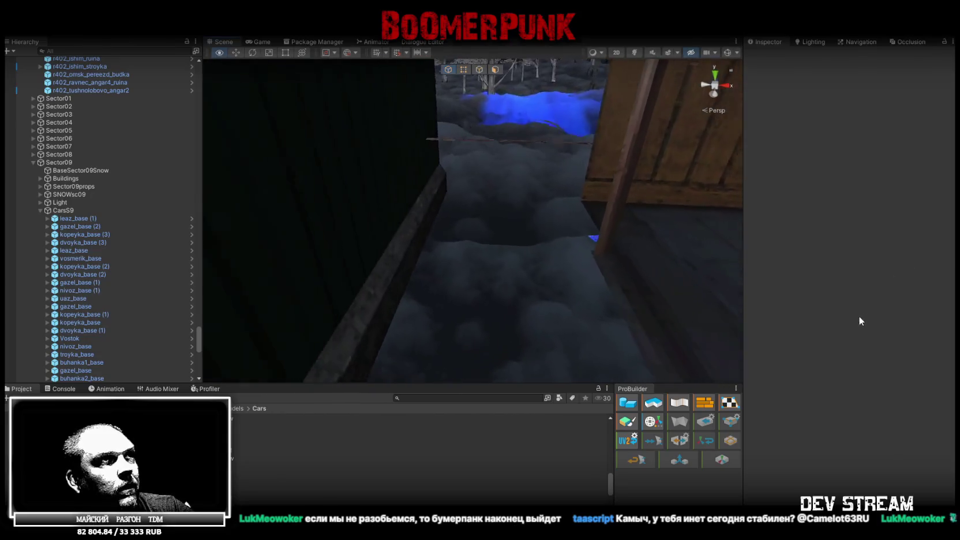
key("w")
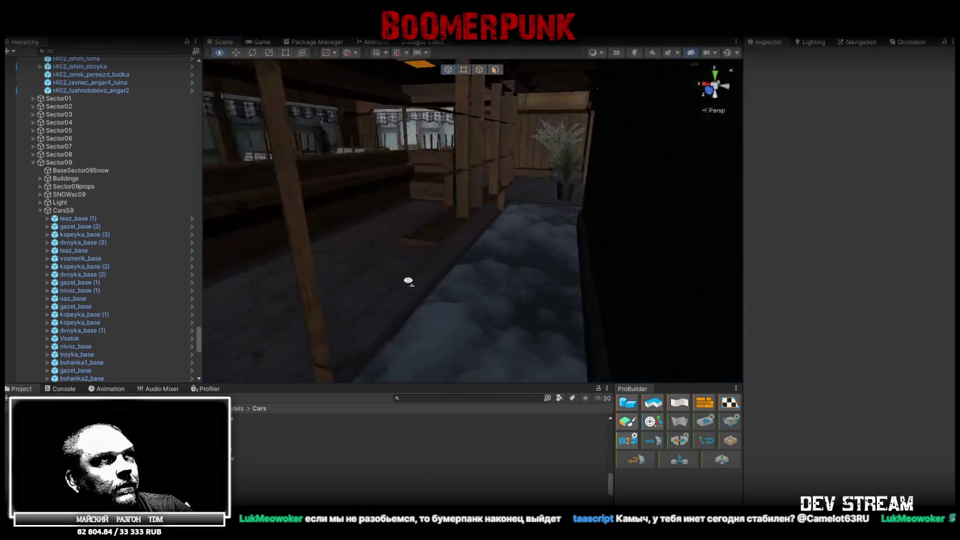
key("w")
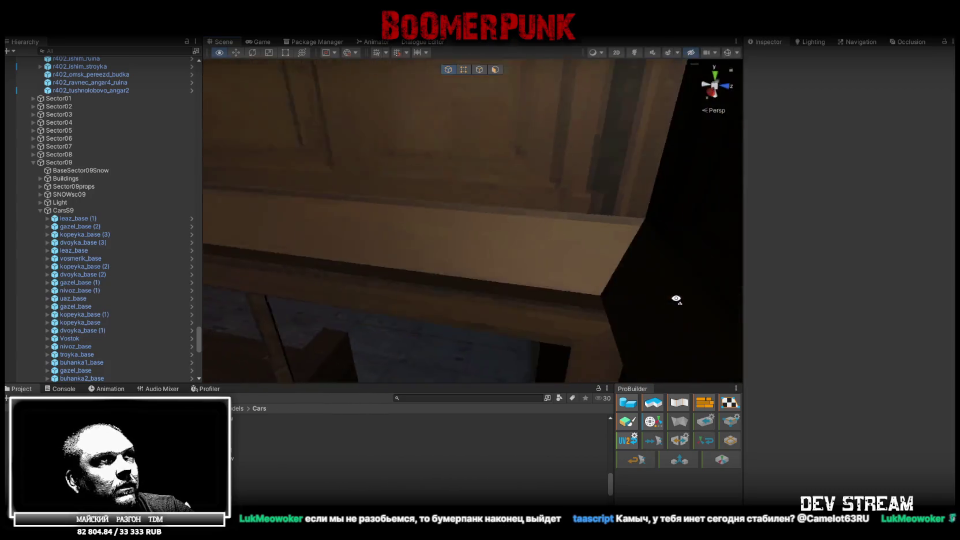
key("w")
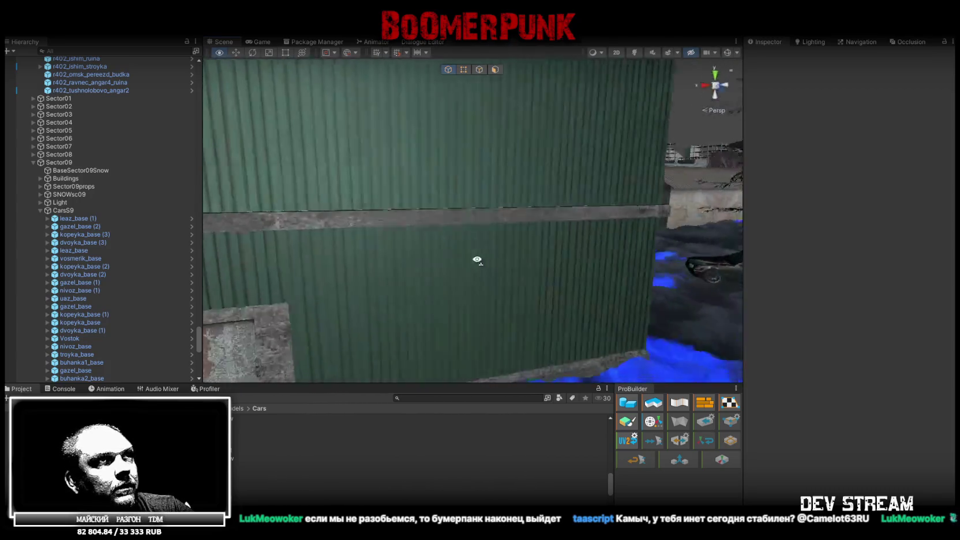
key("s")
key("w")
key("w")
key("s")
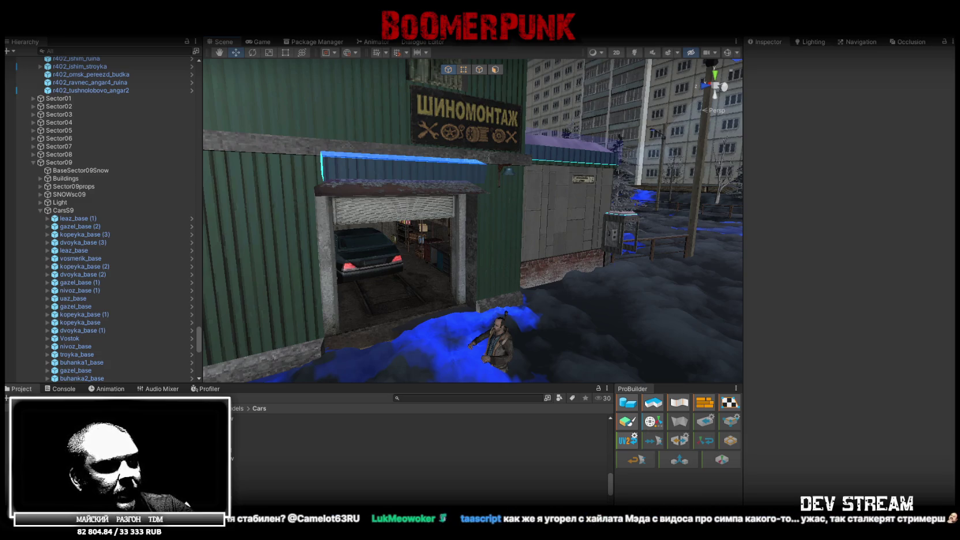
Step: Turn the view toward the apartment blocks and run the game to see the car in Play mode
mouse_move(440, 201)
left_mouse_down()
mouse_move(587, 195)
mouse_move(443, 213)
mouse_move(552, 240)
mouse_move(501, 224)
mouse_move(438, 224)
mouse_move(460, 256)
mouse_move(362, 194)
mouse_move(355, 229)
mouse_move(373, 262)
left_mouse_up()
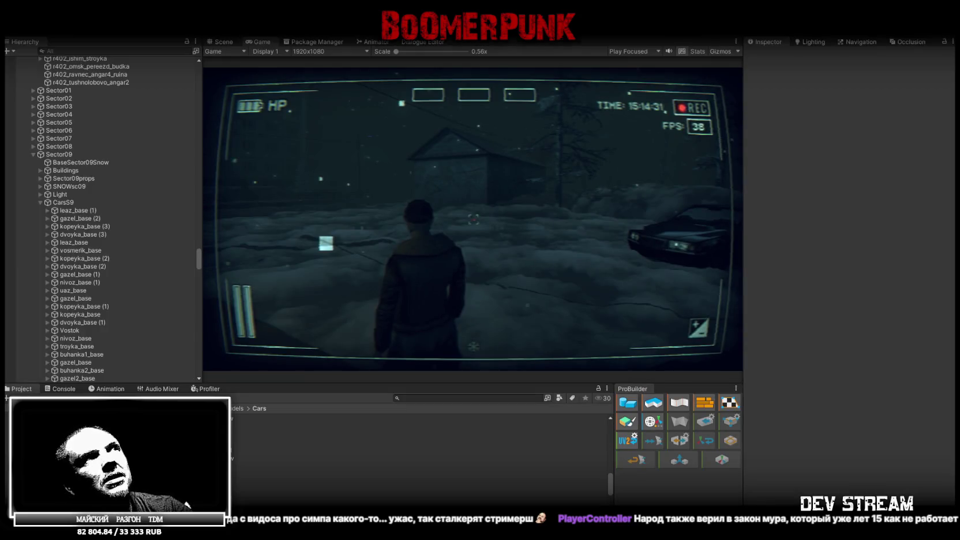
Step: Stop Play mode and orbit the Scene view to the lighthouse on its rocky island
key("ctrl+p")
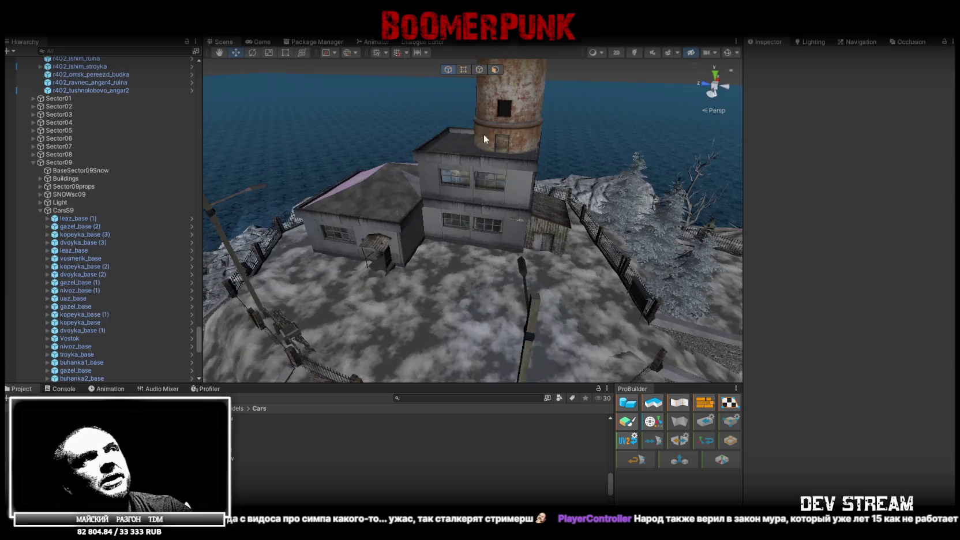
mouse_move(484, 138)
left_mouse_down()
mouse_move(538, 220)
mouse_move(535, 197)
left_mouse_up()
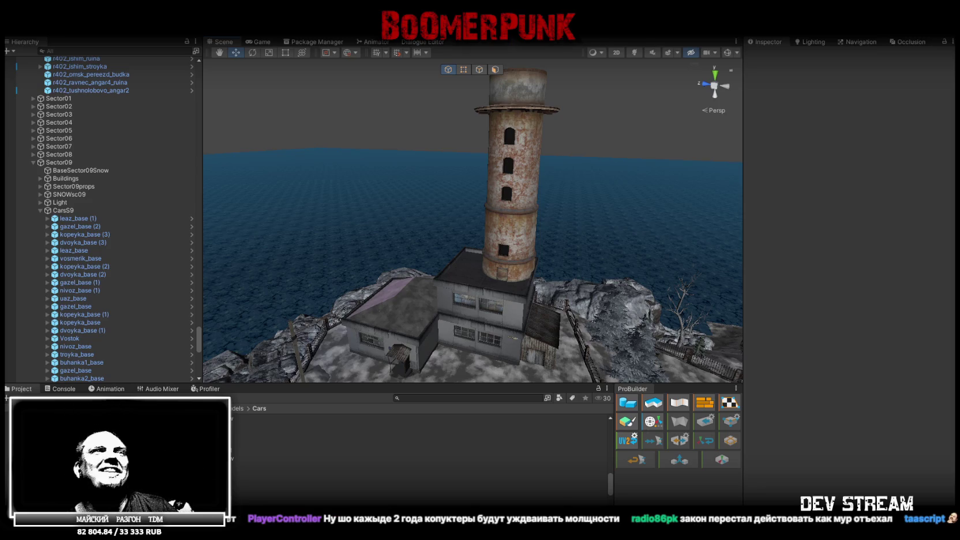
Step: Maximize the Scene view and fly in close to the lighthouse's base building
left_click_drag(555, 204, 558, 213)
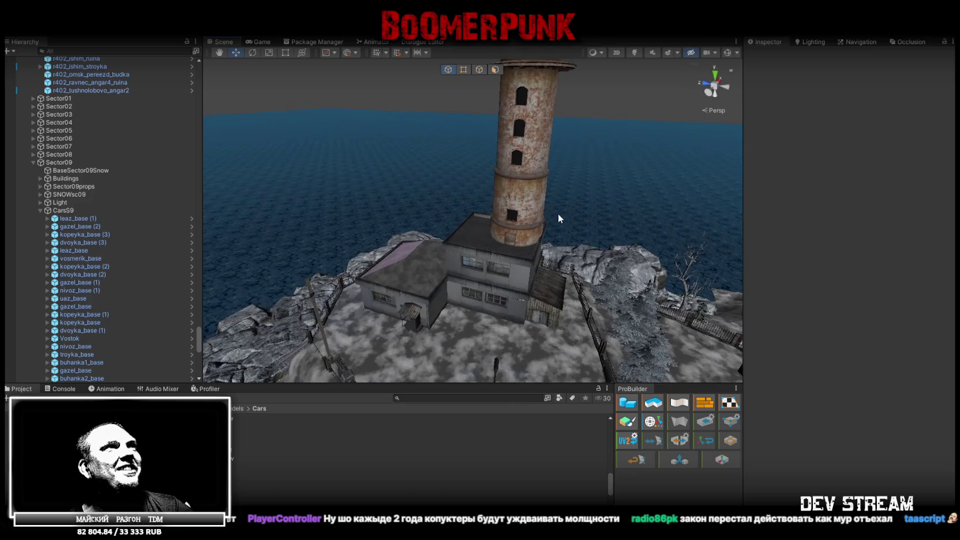
double_click(225, 44)
mouse_move(466, 141)
left_mouse_down()
mouse_move(496, 145)
mouse_move(452, 178)
mouse_move(437, 172)
mouse_move(443, 153)
left_mouse_up()
key("alt")
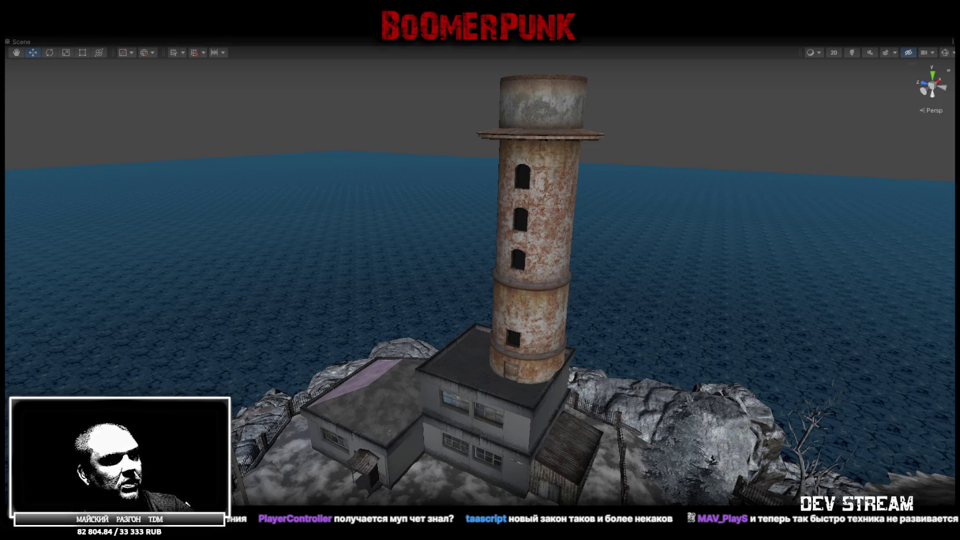
mouse_move(572, 291)
left_mouse_down()
mouse_move(534, 350)
mouse_move(864, 296)
mouse_move(139, 320)
mouse_move(255, 277)
mouse_move(243, 338)
mouse_move(500, 291)
mouse_move(587, 310)
mouse_move(572, 217)
mouse_move(618, 208)
mouse_move(628, 266)
mouse_move(569, 249)
mouse_move(260, 240)
mouse_move(78, 259)
mouse_move(279, 259)
mouse_move(490, 234)
left_mouse_up()
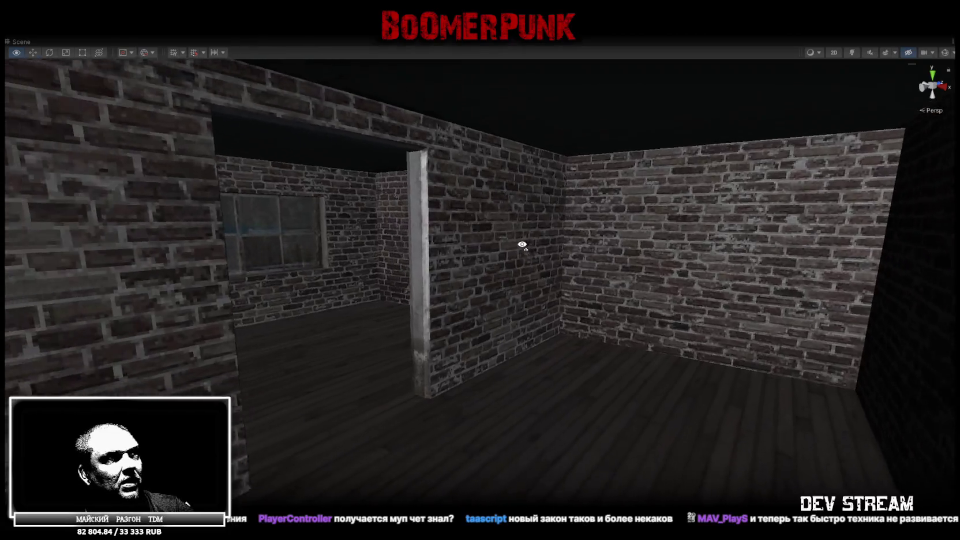
Step: Fly across the brick rooms to look toward the window onto the snowy exterior
mouse_move(522, 244)
left_mouse_down()
mouse_move(488, 231)
mouse_move(508, 241)
mouse_move(499, 247)
mouse_move(512, 250)
mouse_move(479, 223)
mouse_move(454, 221)
mouse_move(73, 237)
mouse_move(90, 243)
mouse_move(58, 243)
mouse_move(53, 253)
mouse_move(290, 259)
left_mouse_up()
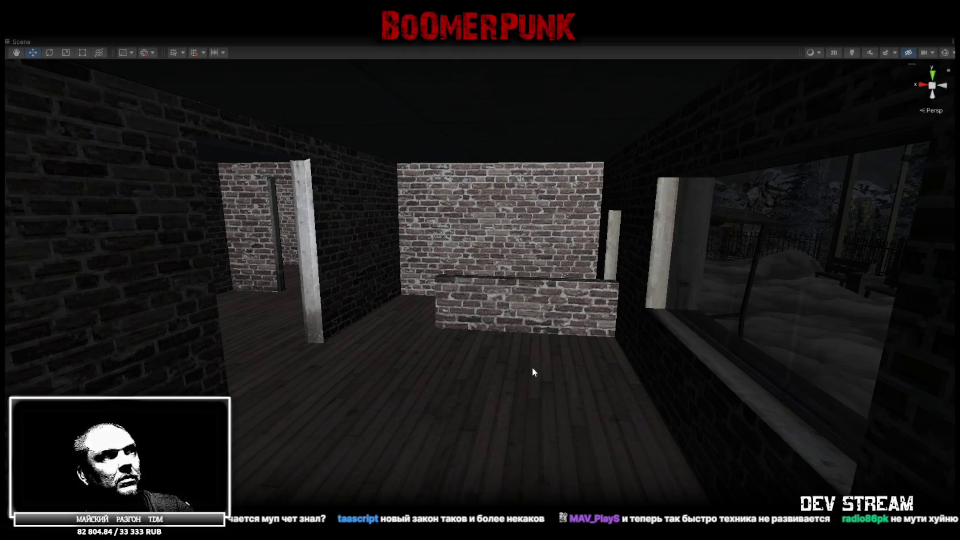
Step: Fly down the brick corridor toward the doorway
key("w")
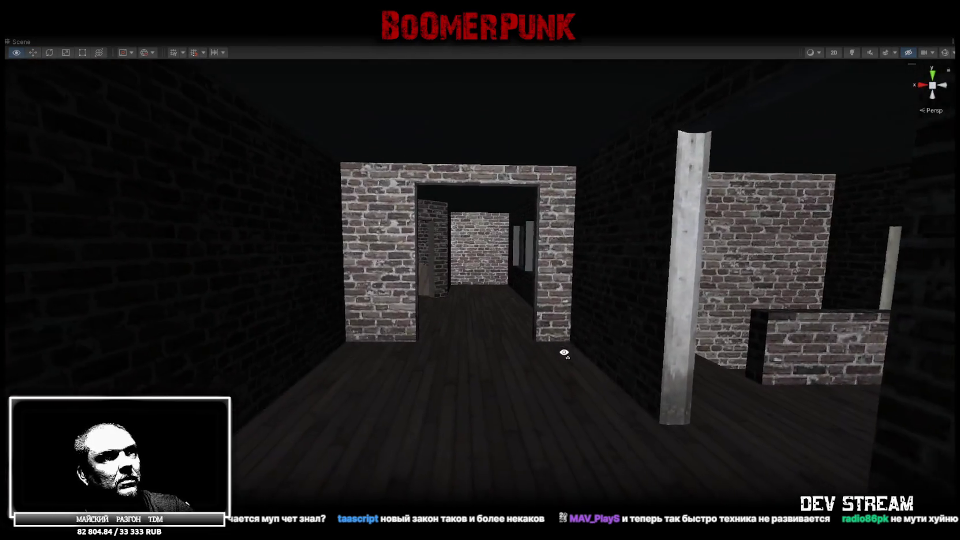
key("w")
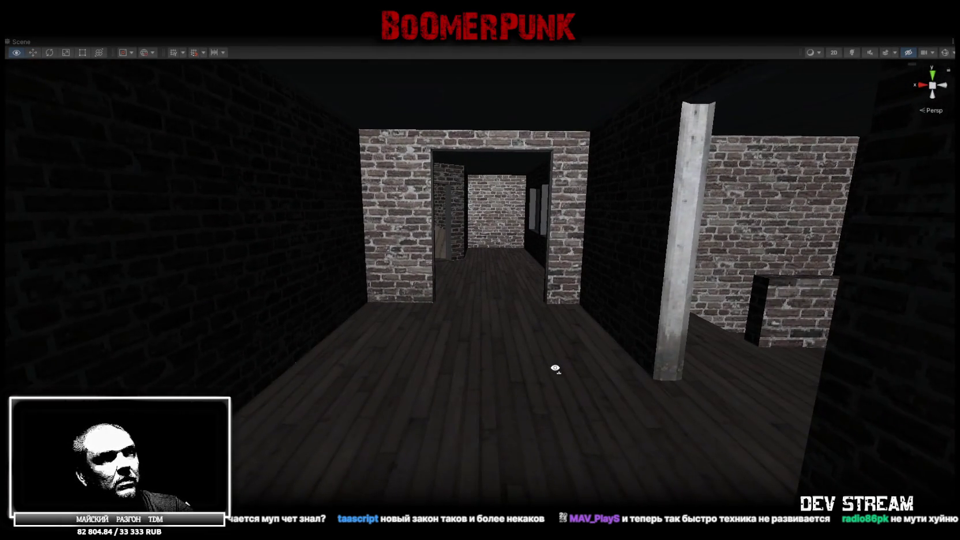
key("w")
key("s")
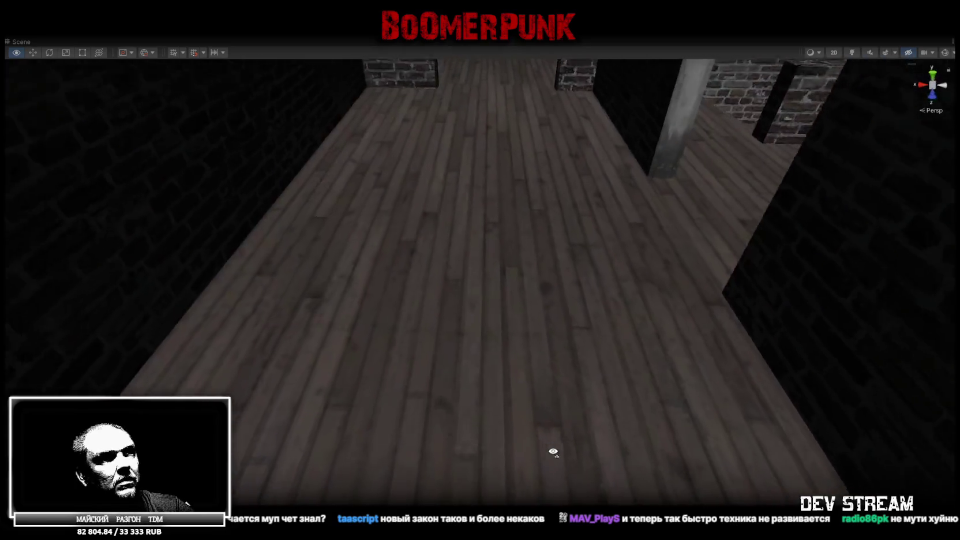
key("w")
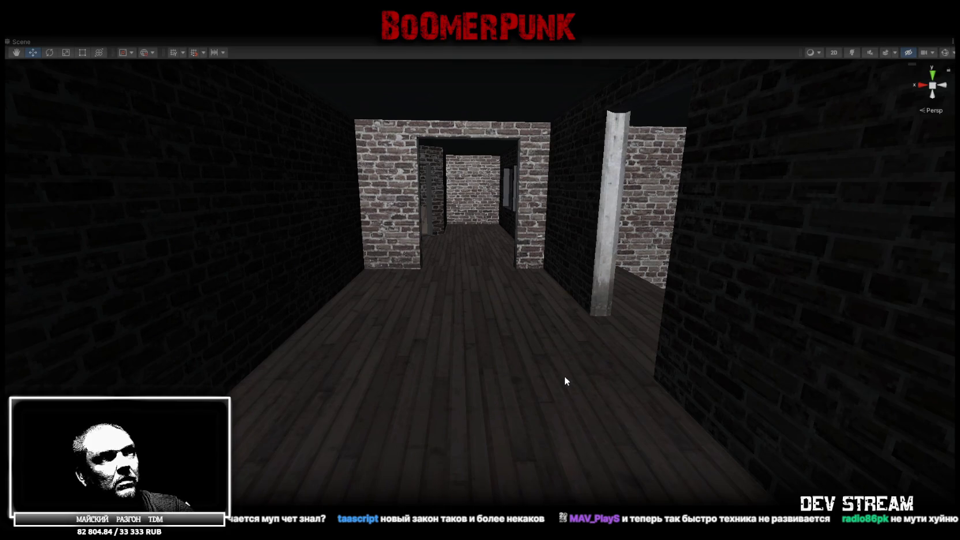
right_click(564, 376)
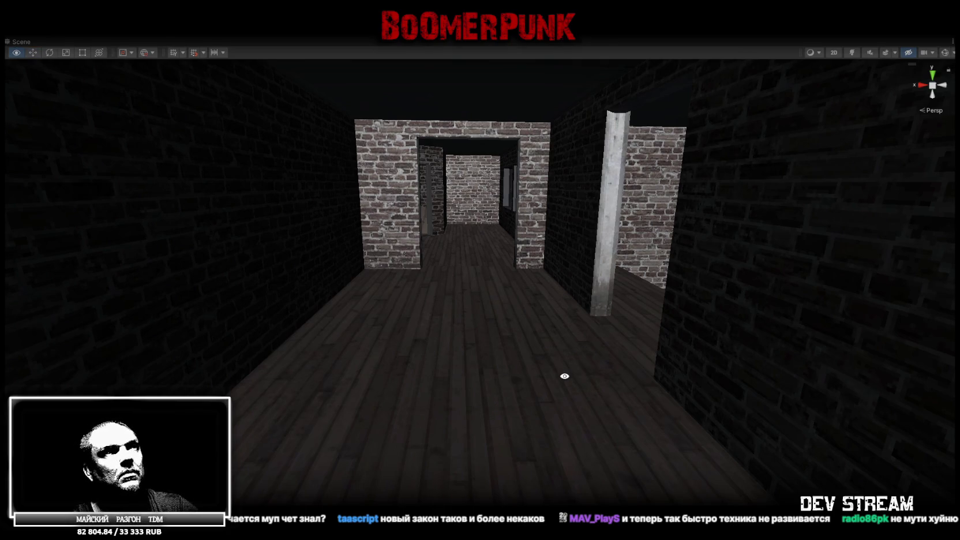
Step: Pass through the doorway, then back out to frame the brick rooms above the wooden floor
key("w")
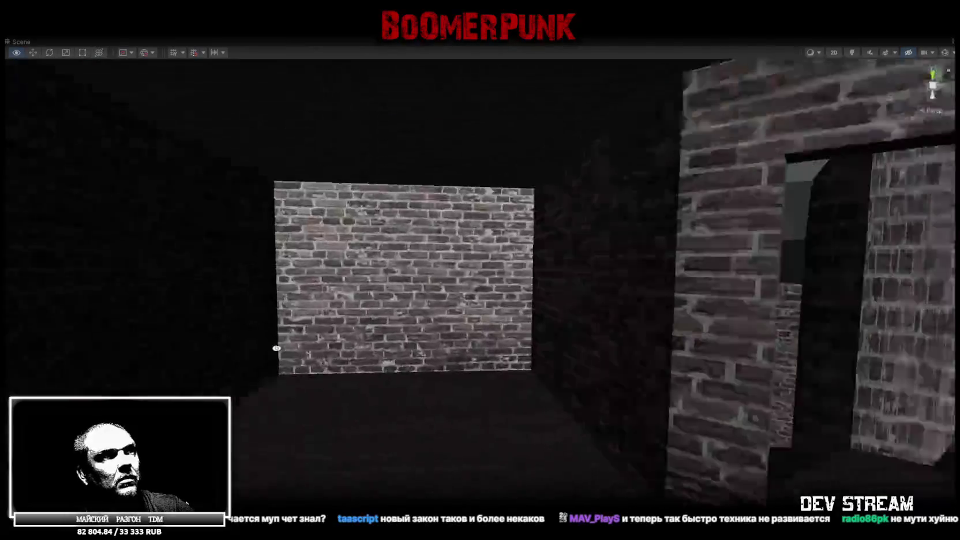
key("s")
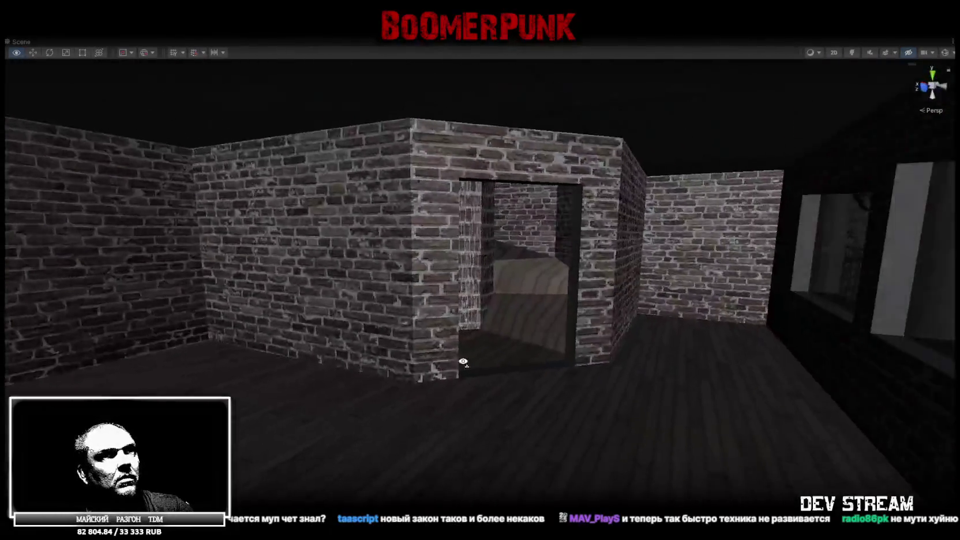
key("s")
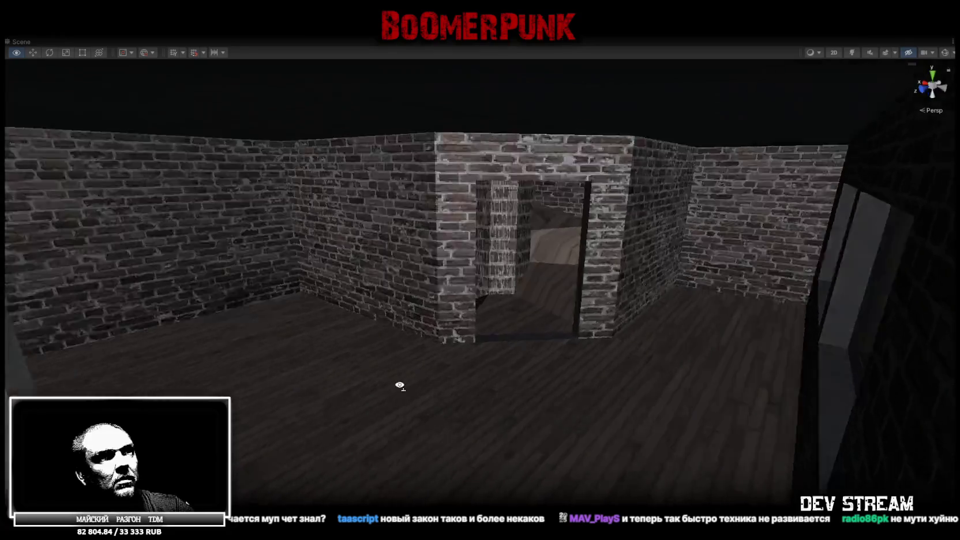
key("s")
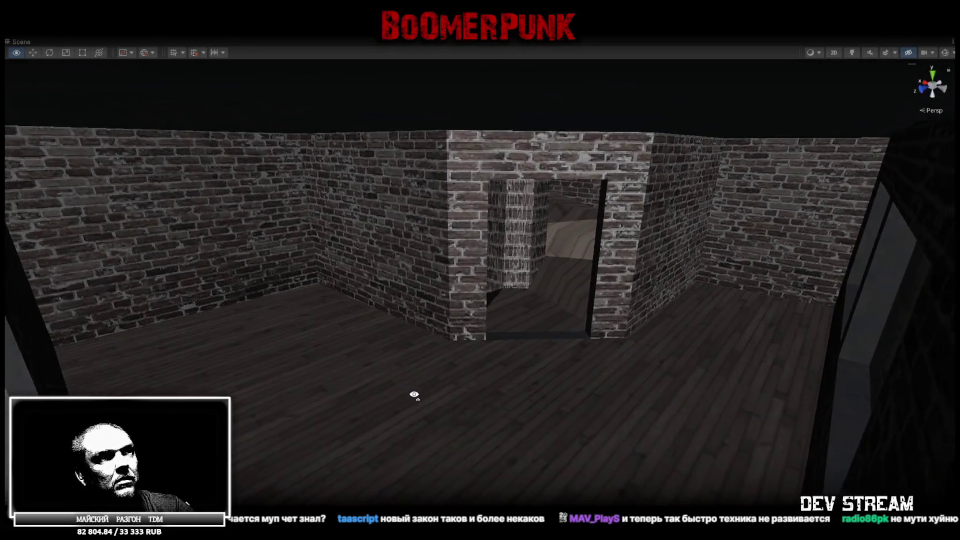
key("s")
left_click_drag(412, 398, 414, 410)
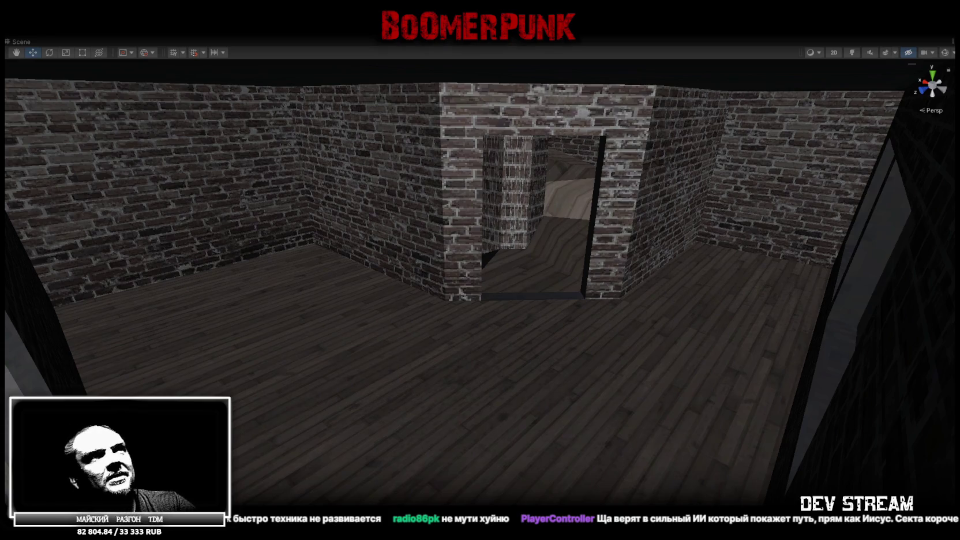
Step: Fly out of the brick rooms to view the lower building, its snowy yard and fence
mouse_move(569, 229)
left_mouse_down()
mouse_move(671, 212)
mouse_move(623, 147)
mouse_move(473, 194)
mouse_move(323, 214)
mouse_move(231, 199)
mouse_move(228, 231)
mouse_move(553, 304)
mouse_move(464, 295)
mouse_move(379, 251)
mouse_move(427, 250)
mouse_move(443, 229)
mouse_move(663, 230)
mouse_move(624, 242)
mouse_move(471, 475)
left_mouse_up()
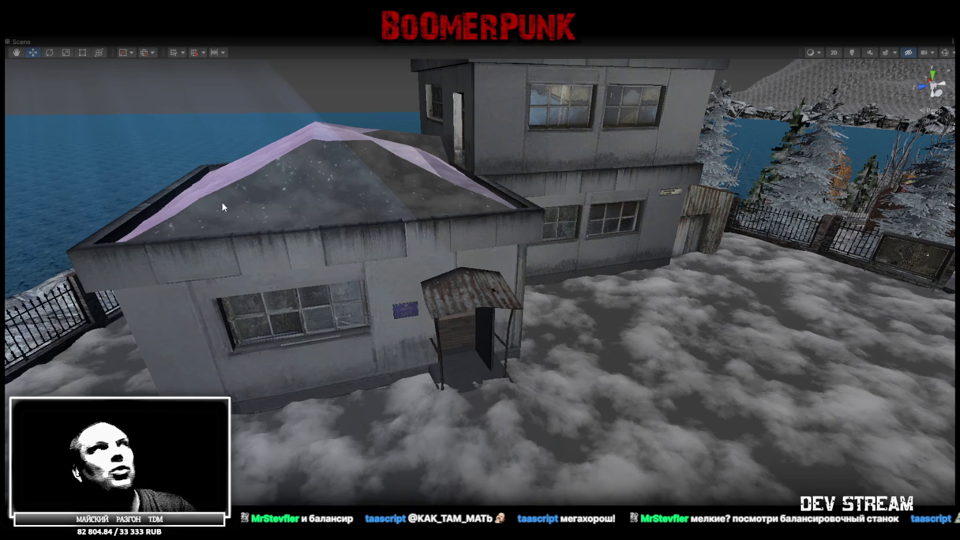
Step: Un-maximize the Scene view to bring back the Hierarchy, Inspector and Project panels
double_click(22, 43)
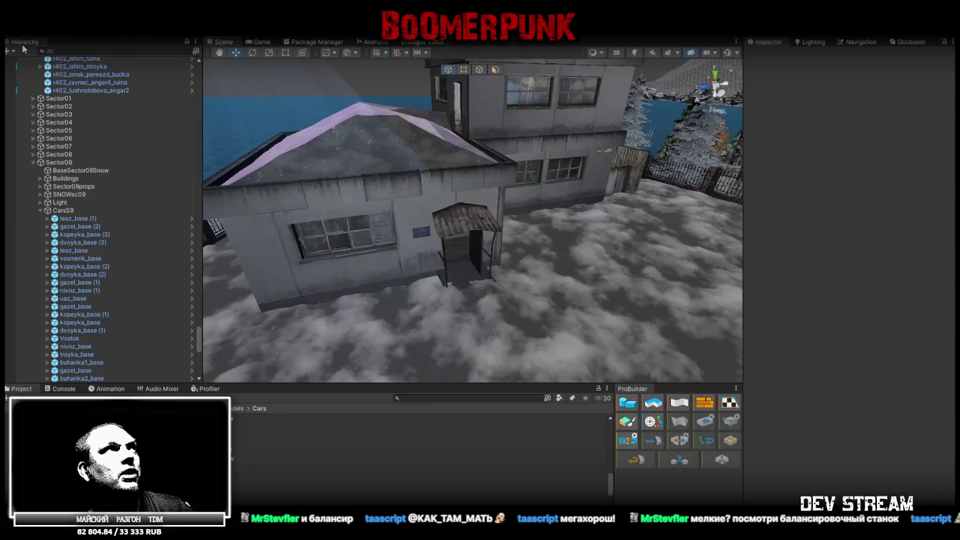
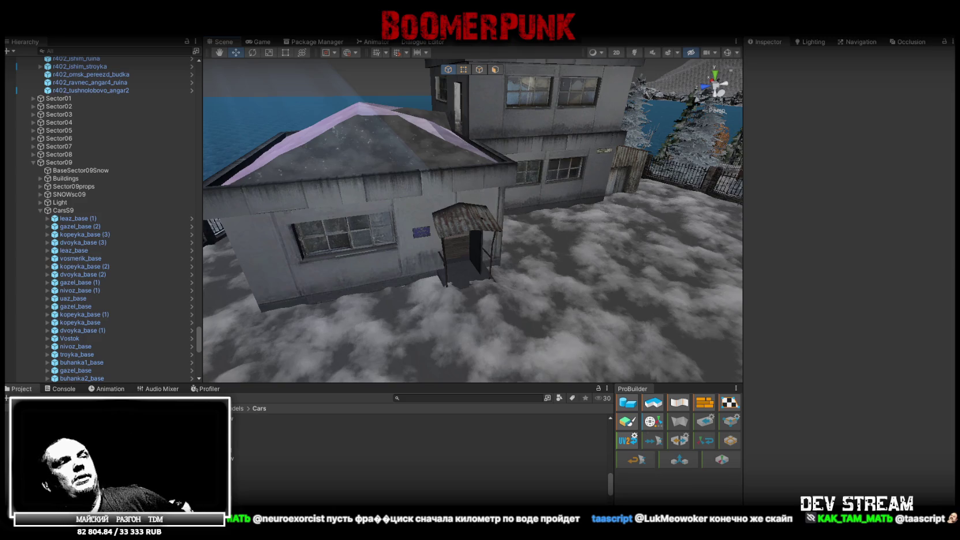
Step: Switch from Unity to ChatGPT and view the exterior, interior and third lighthouse screenshots full size
key("alt+Tab")
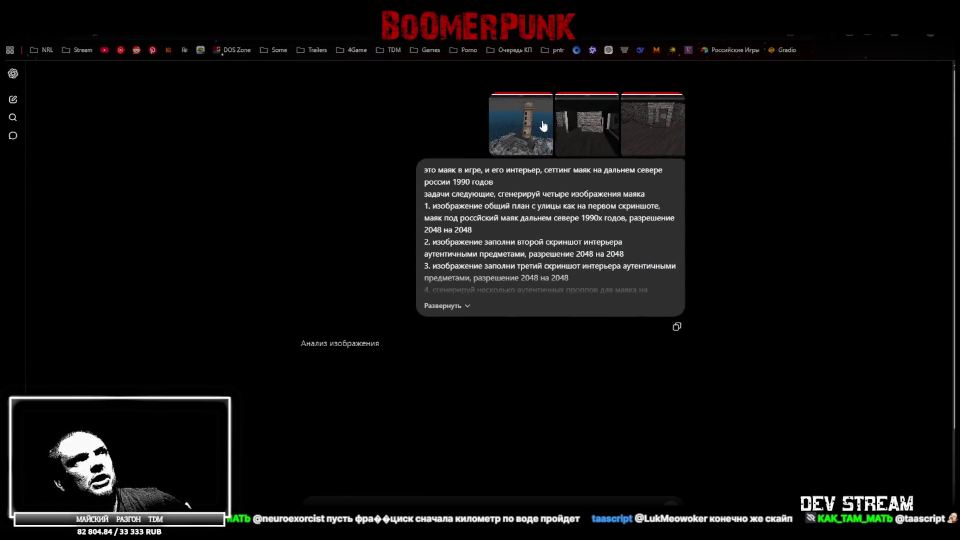
left_click(524, 124)
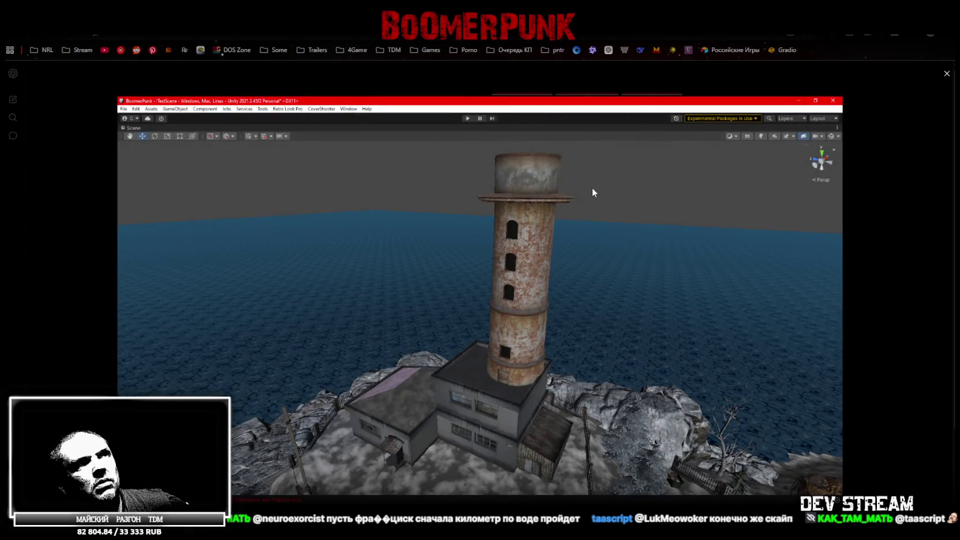
key("Escape")
left_click(596, 125)
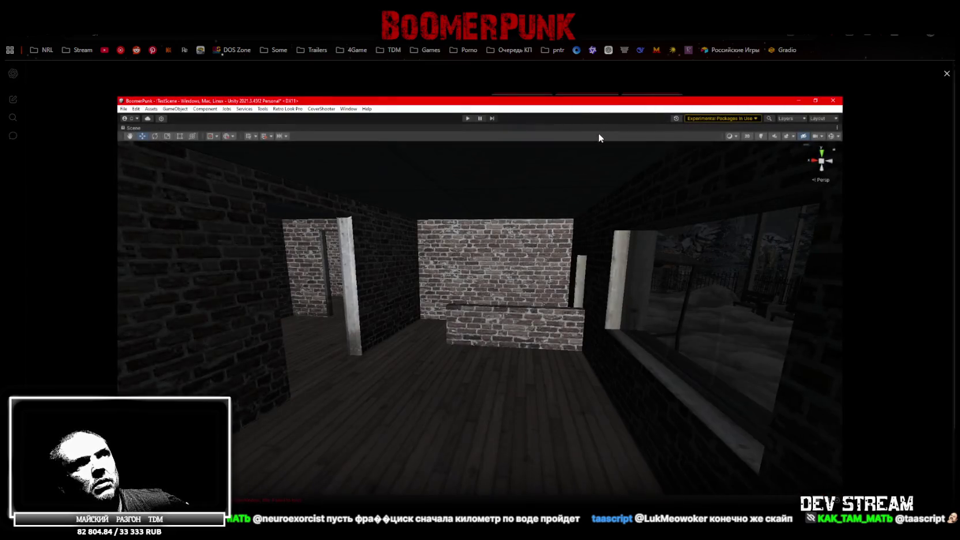
left_click(851, 188)
left_click(678, 140)
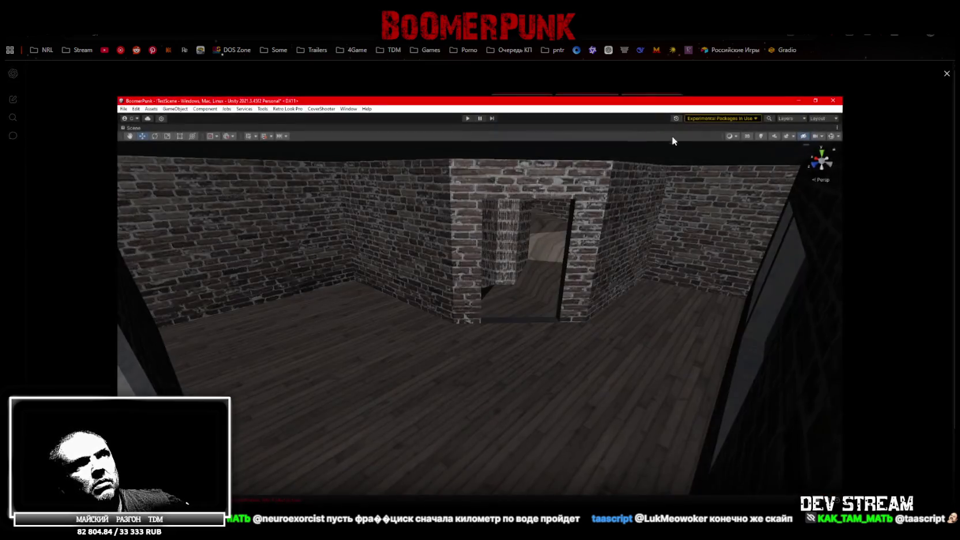
left_click(879, 231)
scroll(531, 394, "down", 2)
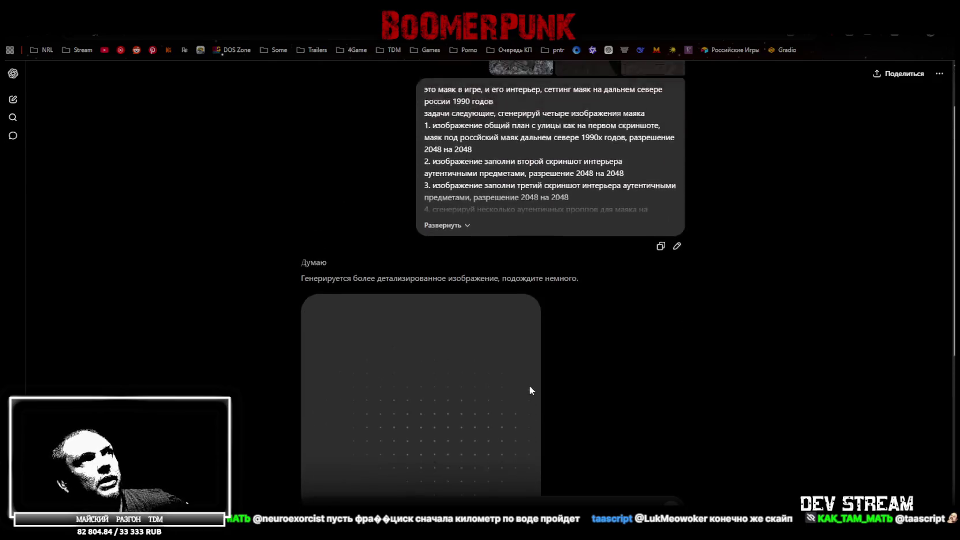
Step: Scroll the chat while the lighthouse image set generates, until the furnished interior preview appears
scroll(609, 328, "up", 1)
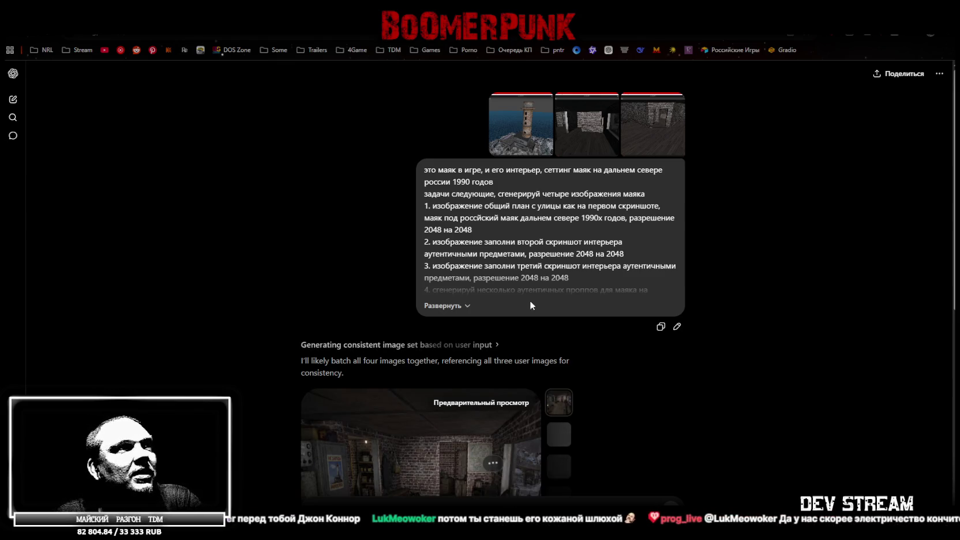
Step: Open the furnished brick lighthouse interior preview in the full-screen viewer
scroll(537, 300, "down", 3)
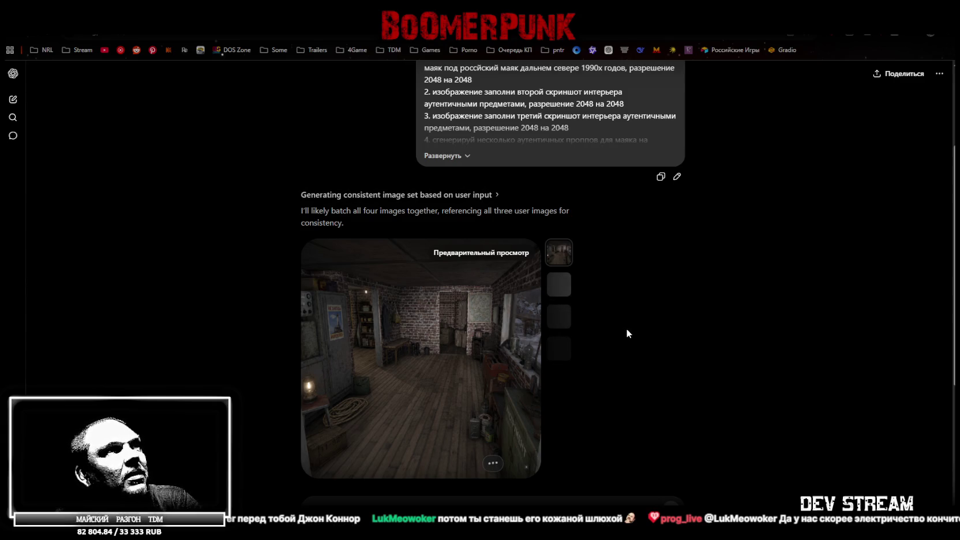
scroll(627, 329, "up", 3)
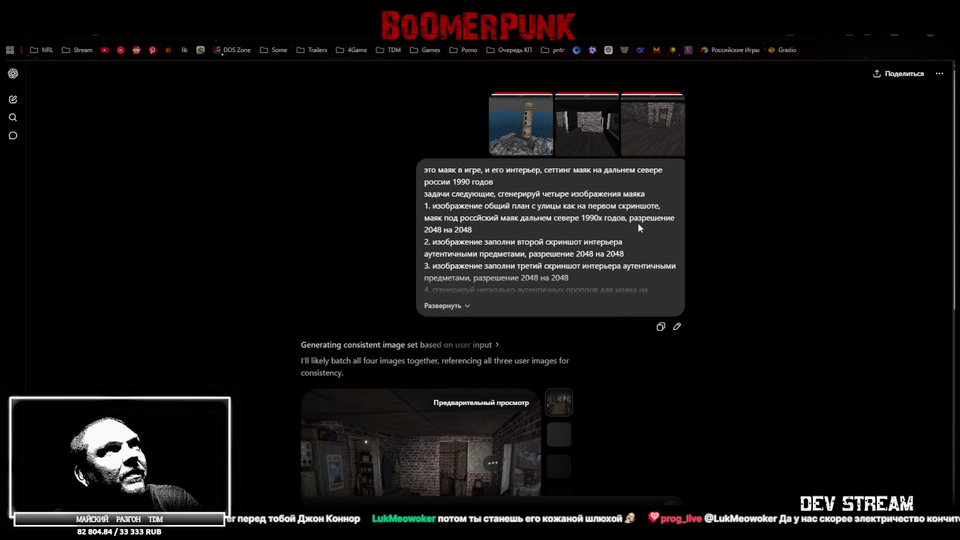
scroll(701, 314, "down", 1)
scroll(705, 327, "down", 2)
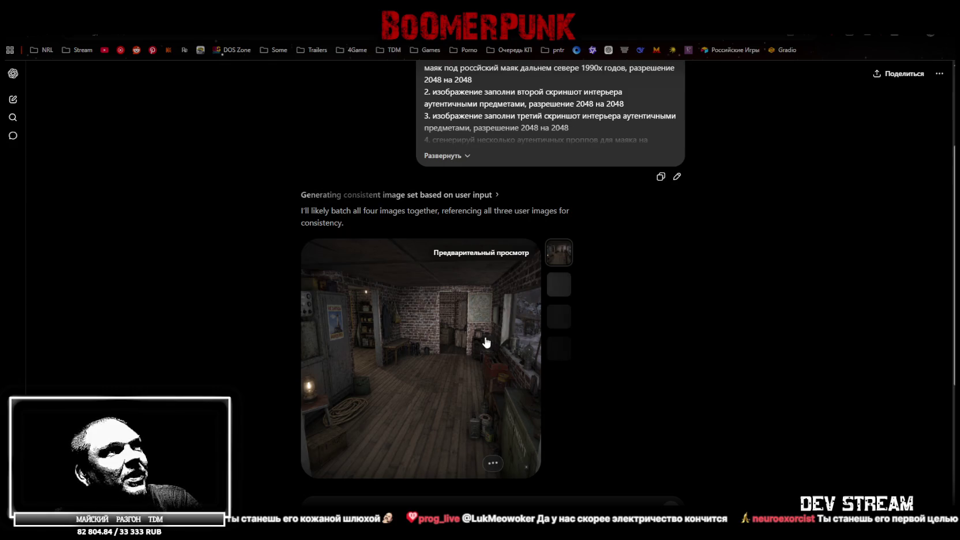
left_click(483, 252)
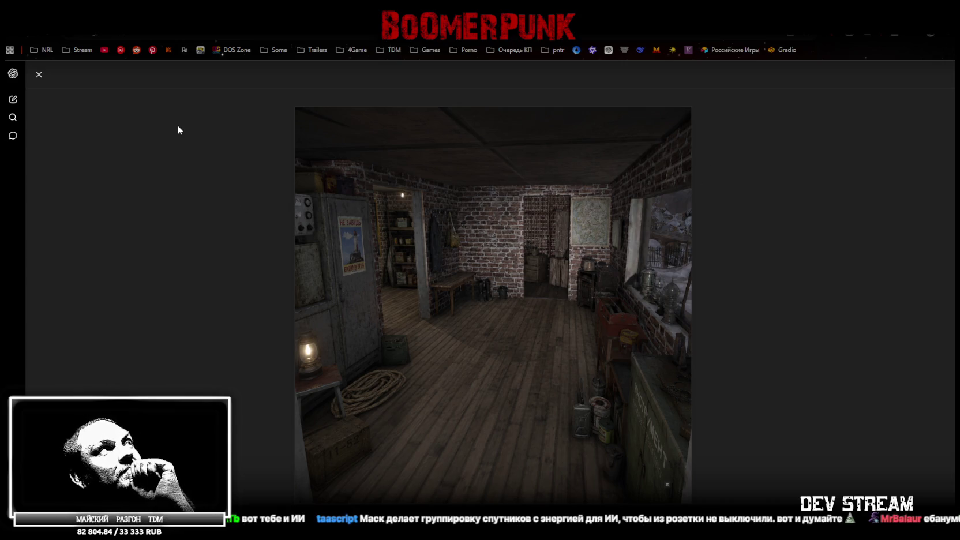
Step: Swap the interior preview for the finished stormy-shore lighthouse exterior image, full-screen
left_click(38, 75)
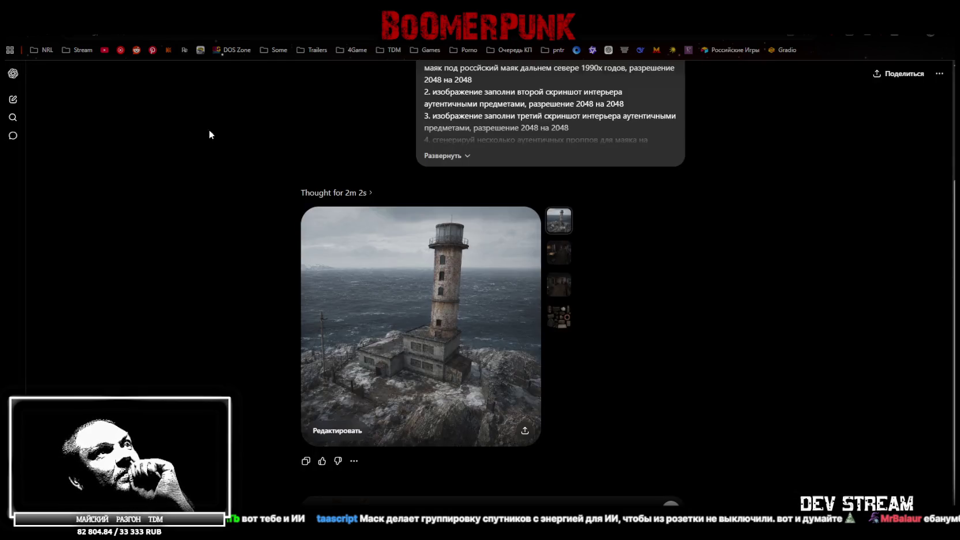
left_click(461, 342)
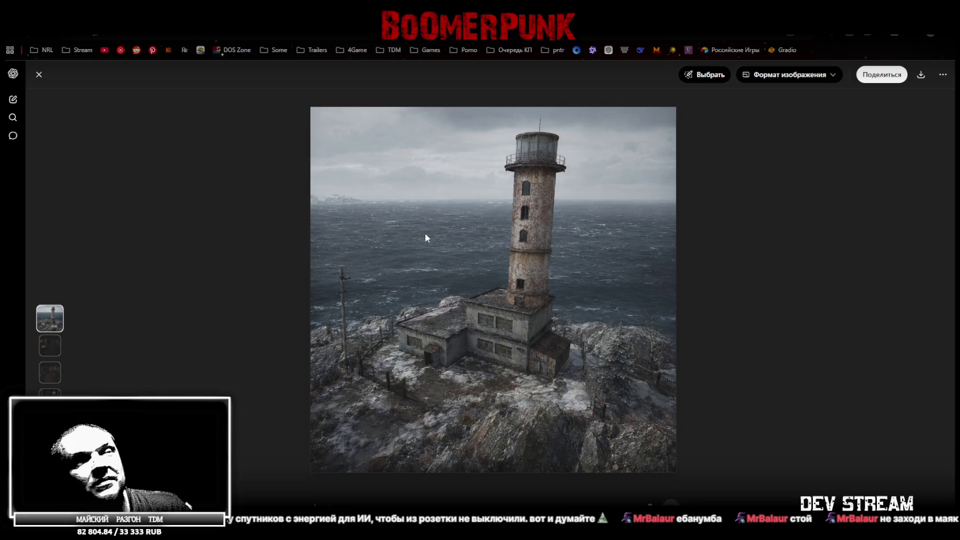
Step: Compare the two generated interior images, ending on the collage of lighthouse props
left_click(40, 75)
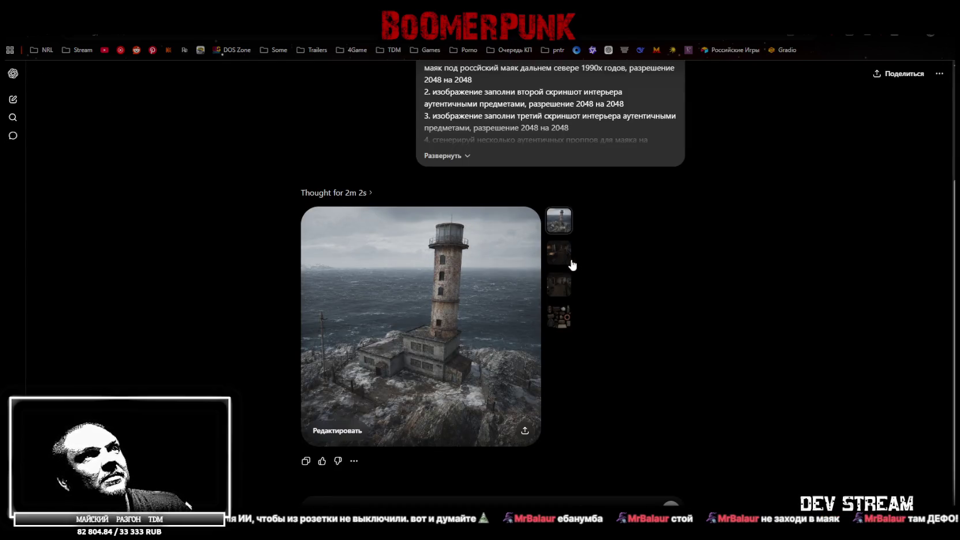
left_click(559, 258)
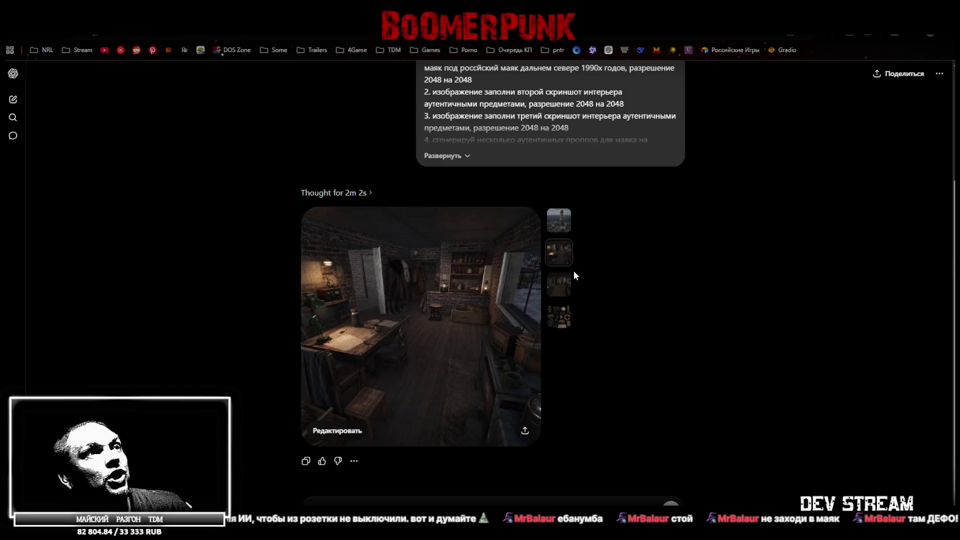
left_click(560, 292)
left_click(559, 253)
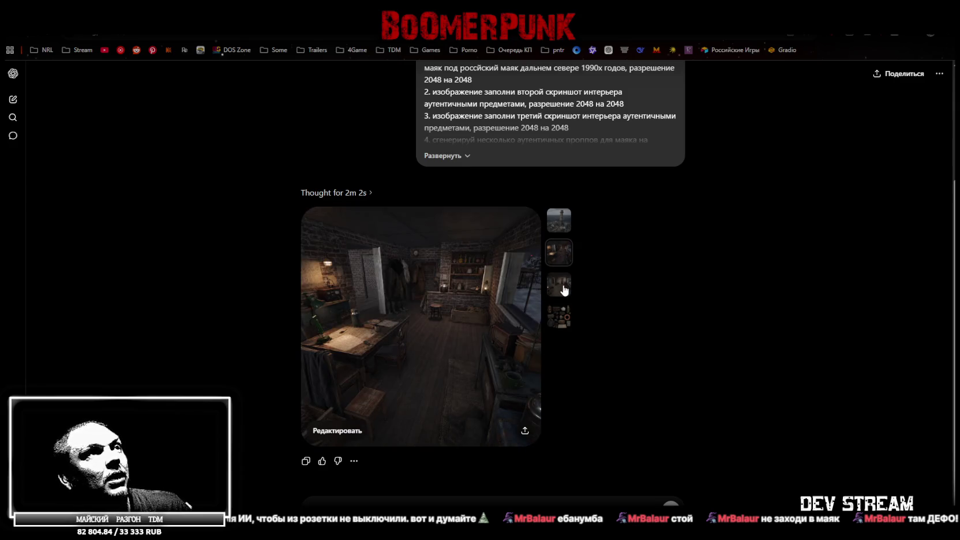
left_click(564, 291)
left_click(560, 261)
left_click(563, 288)
left_click(560, 260)
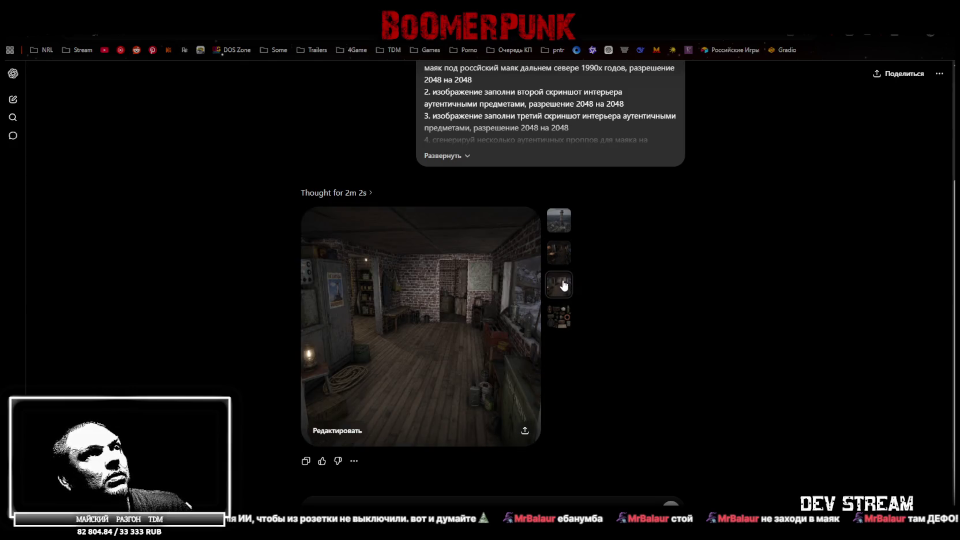
left_click(564, 292)
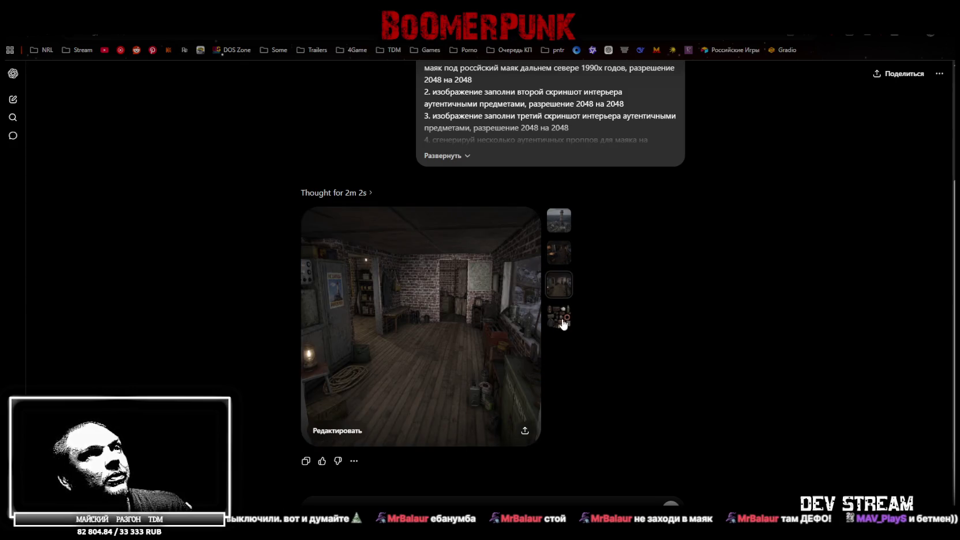
left_click(561, 321)
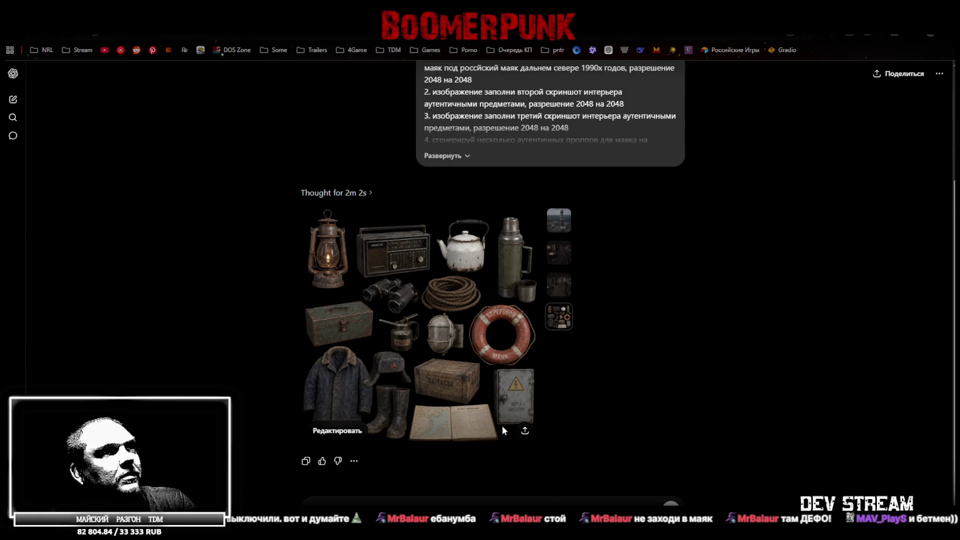
Step: Download all four 'Маяк 1990-х России' images through the share window, then close it
left_click(524, 431)
left_click(577, 475)
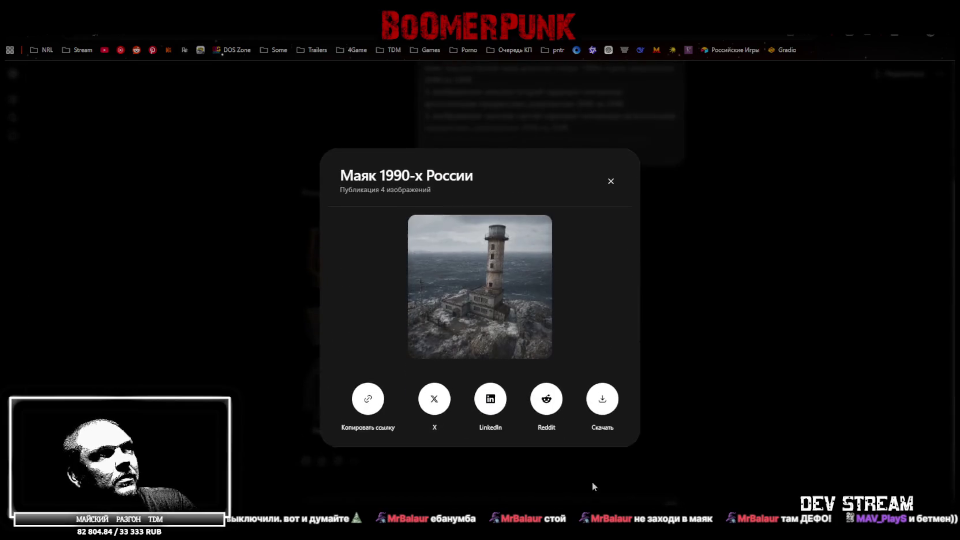
left_click(600, 407)
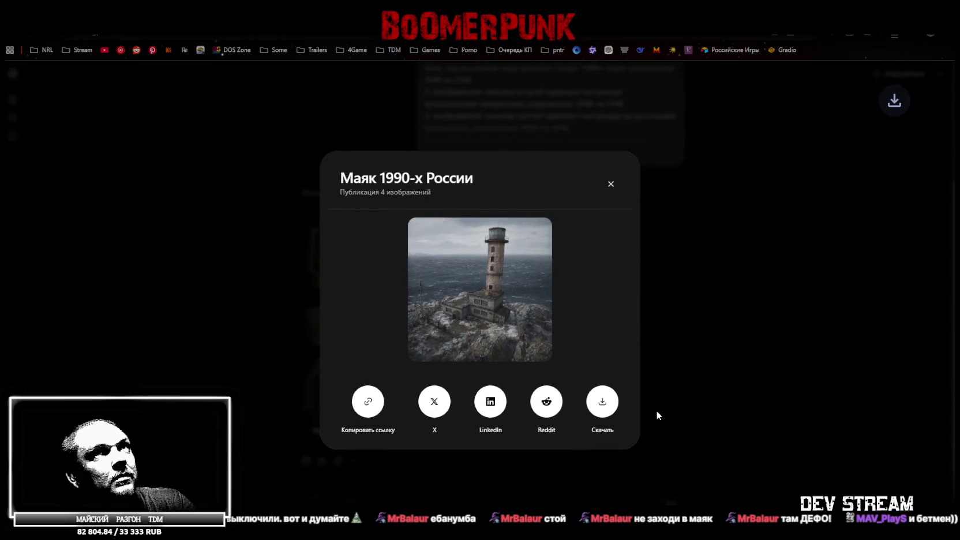
left_click(701, 322)
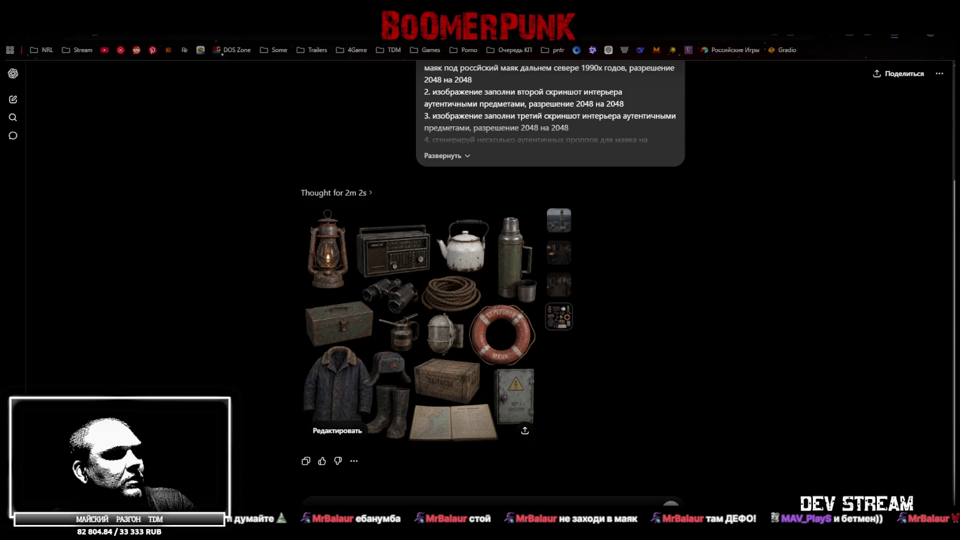
Step: Fetch the lighthouse tower image from the desktop and paste it into the ChatGPT message box
key("super+d")
key("super+d")
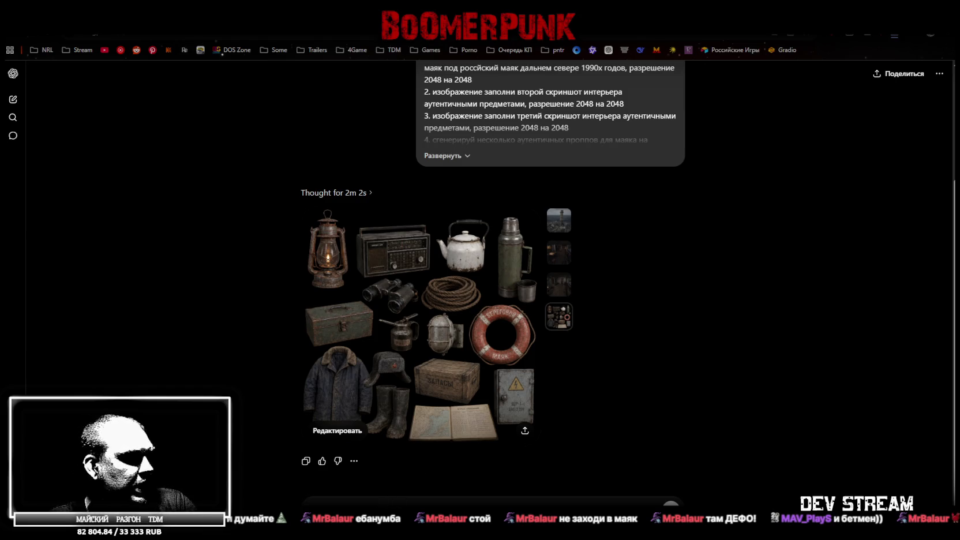
key("ctrl+v")
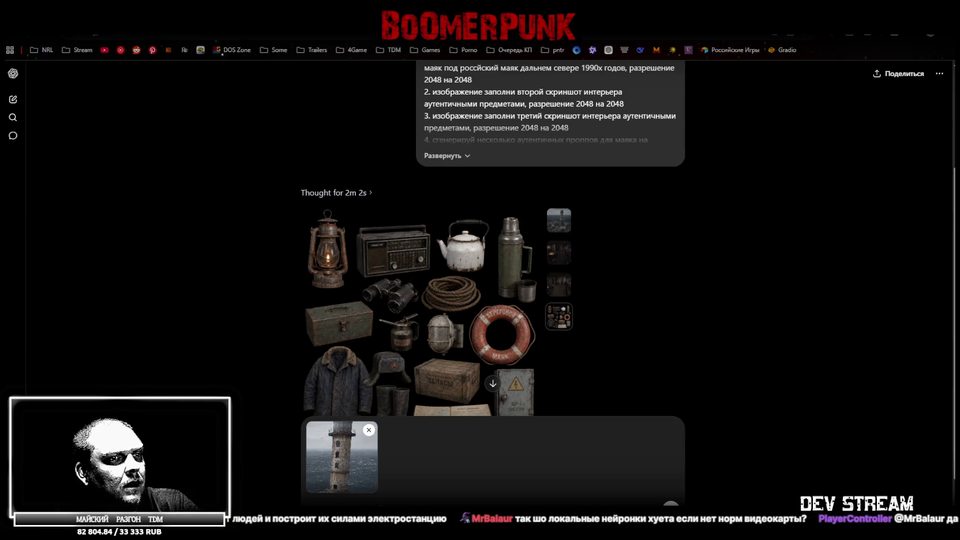
Step: Send the 2048×2048 UV texture prompt with 'помещения' replaced by 'маяка'
type("сгенерируй текстуру UV развёртку стен, пола, потолка, помещения, со всех сторон, в ортографической перспективе, для использования под текстуры с ровными ракурсами. без полигональной сетки, фон черный однотонный, разрешение 2048 на 2048")
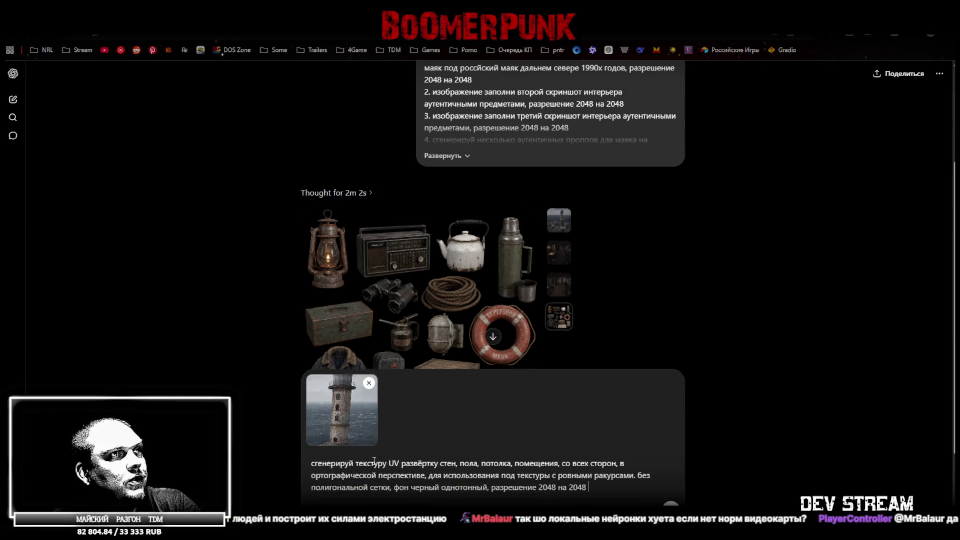
double_click(535, 463)
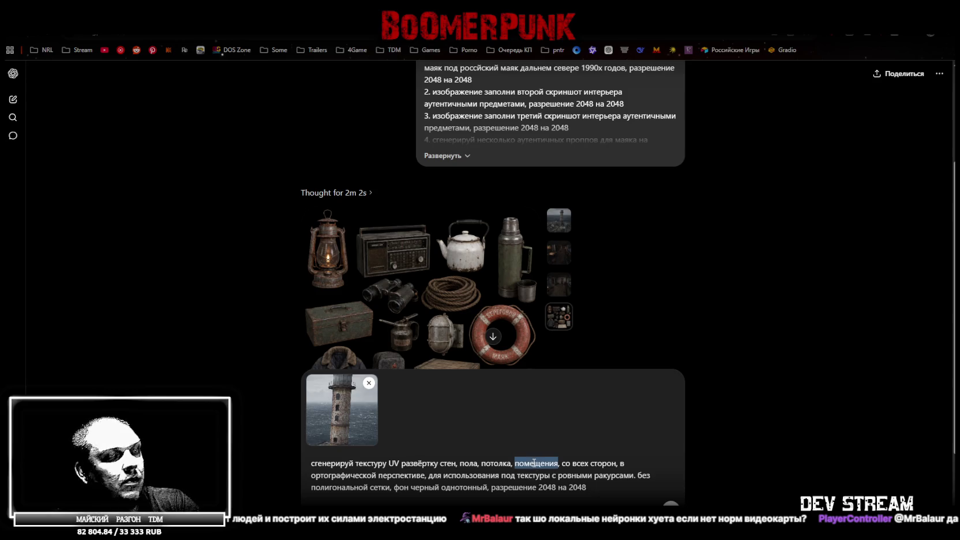
type("маяка")
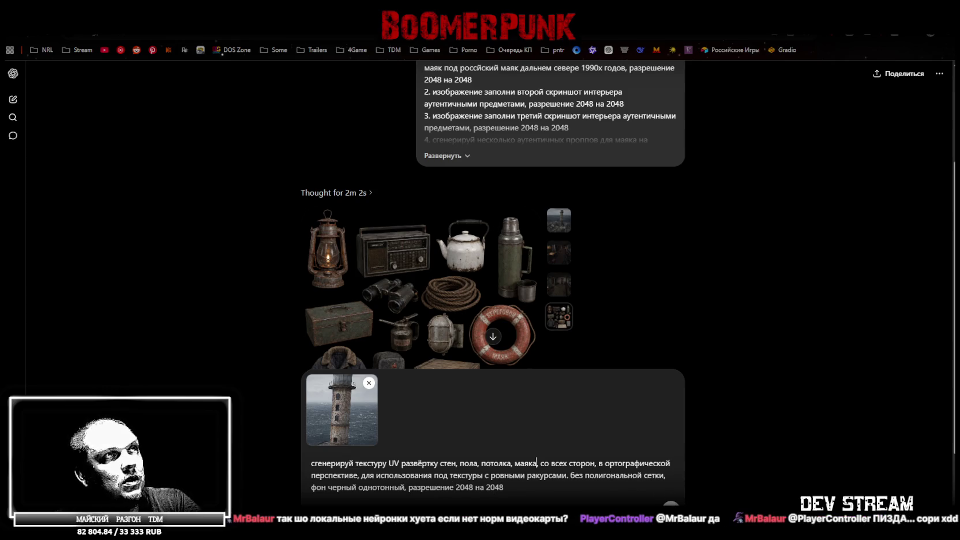
key("Return")
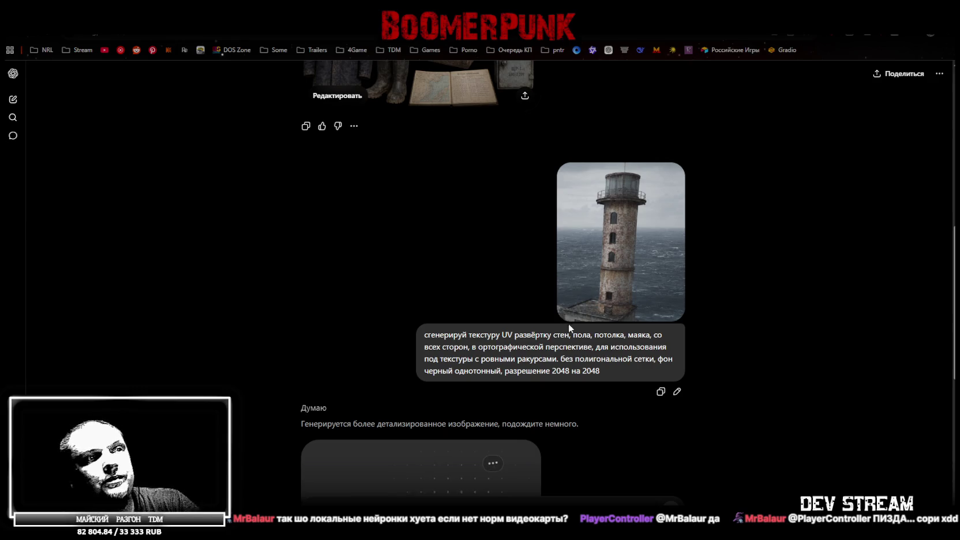
Step: Scroll the chat while the first brick-wall texture sheet generates
scroll(592, 339, "up", 1)
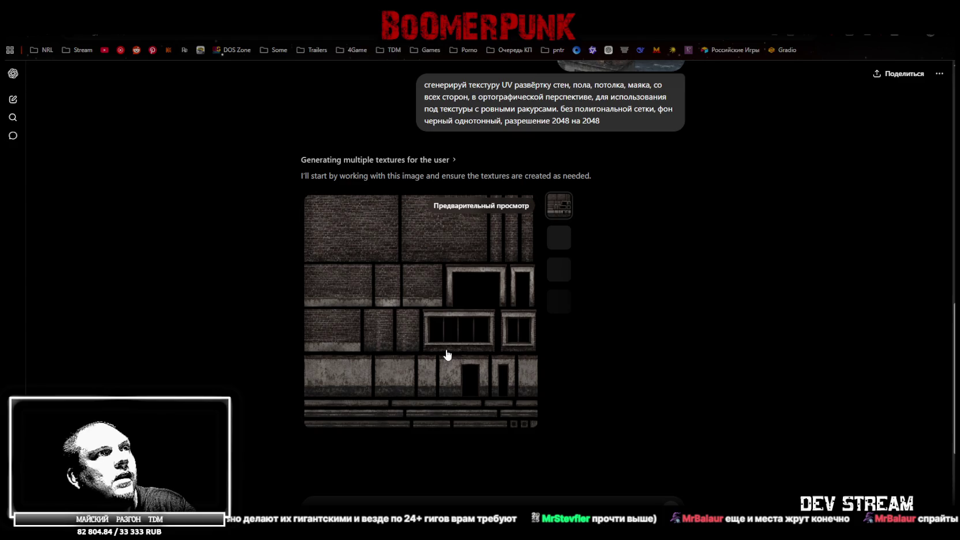
Step: Scroll through the reply and view the second, first stone and wood texture sheets
scroll(520, 341, "up", 3)
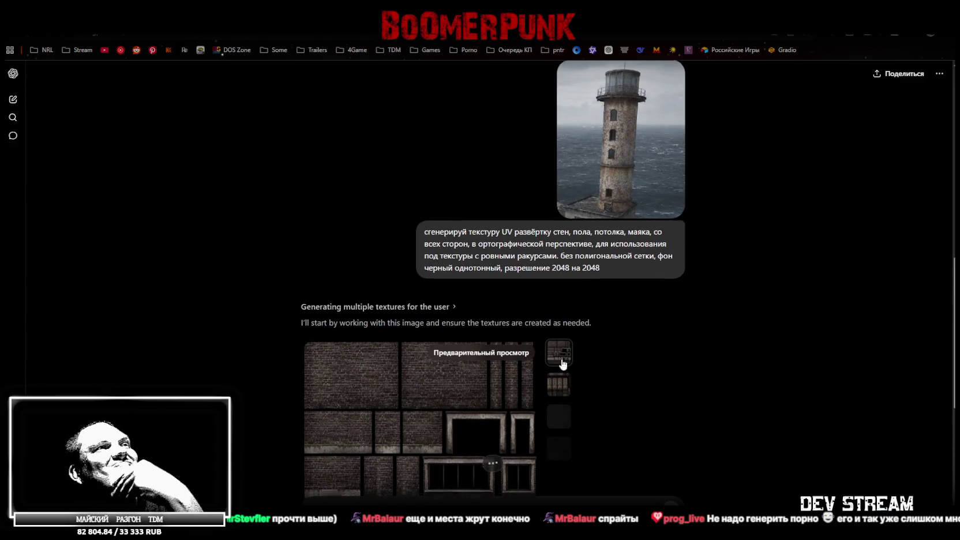
scroll(564, 358, "down", 3)
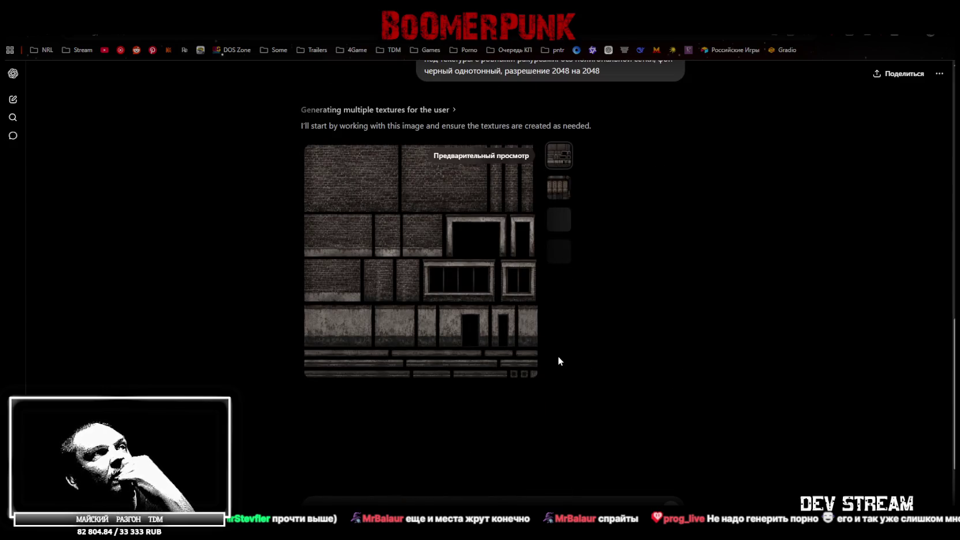
scroll(577, 376, "up", 1)
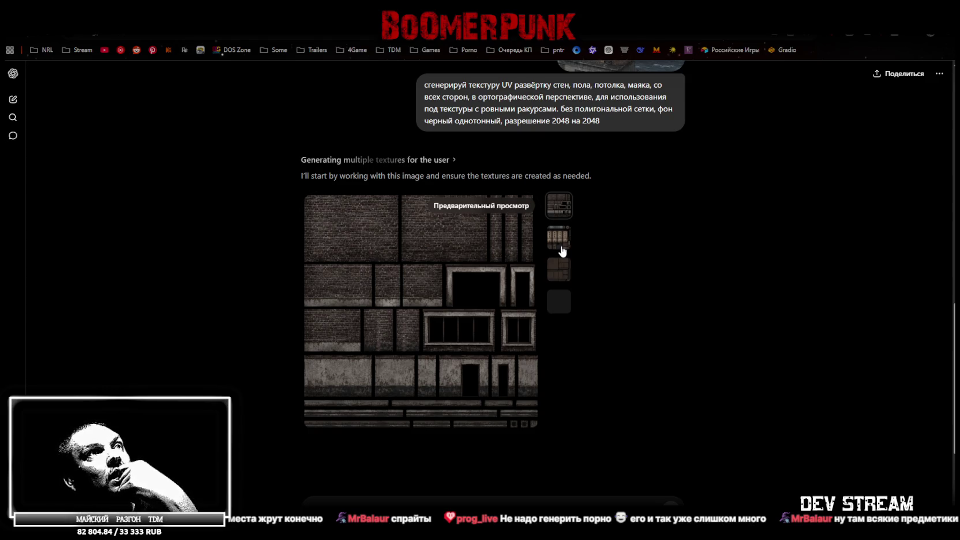
scroll(587, 241, "up", 1)
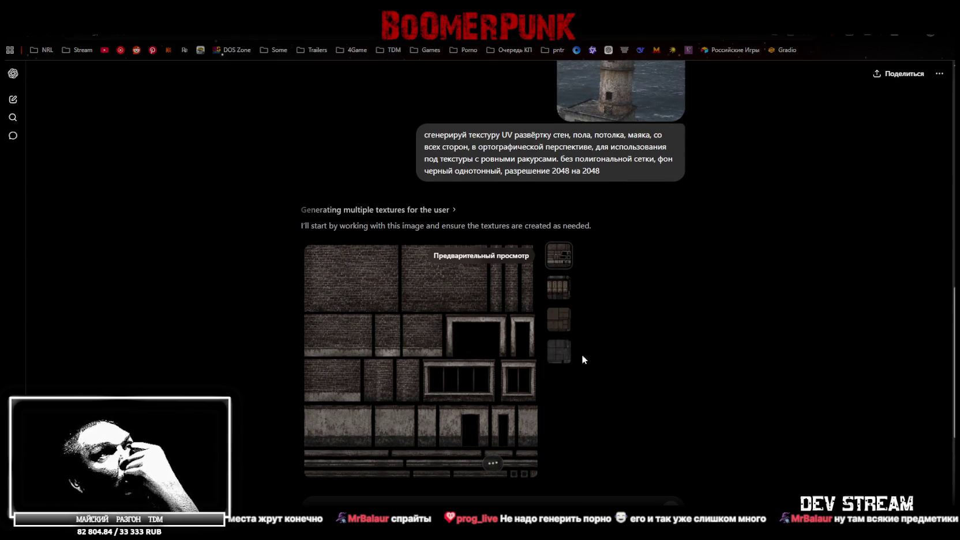
scroll(589, 354, "up", 2)
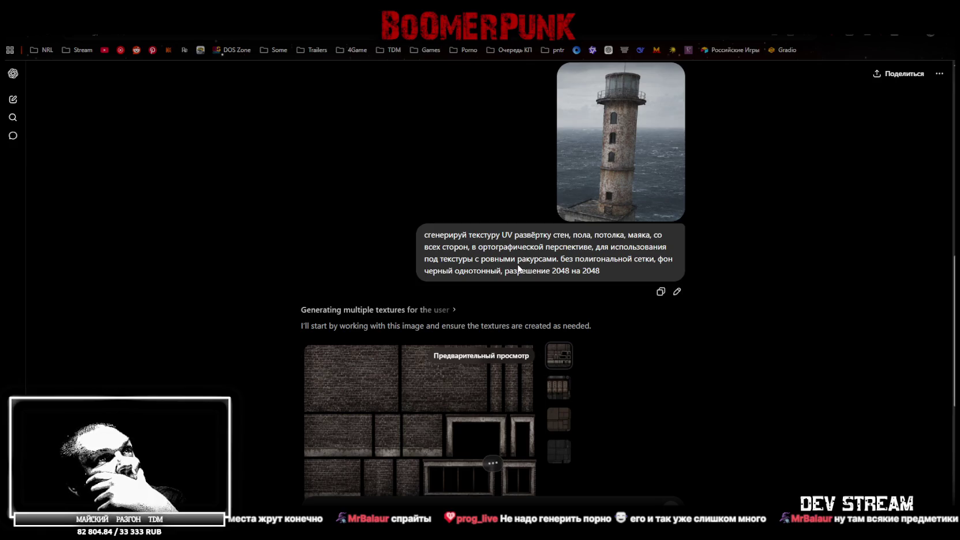
scroll(598, 326, "down", 2)
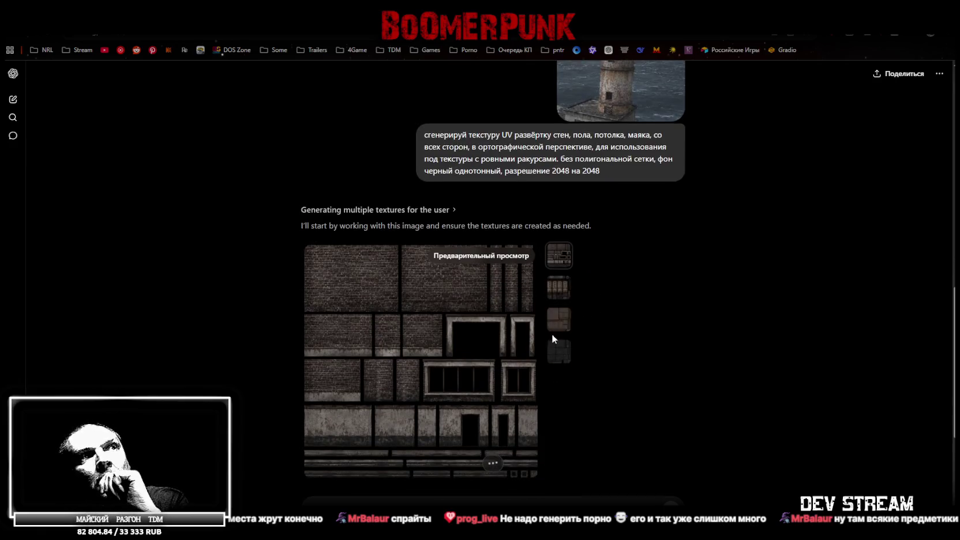
left_click(559, 287)
scroll(580, 321, "down", 1)
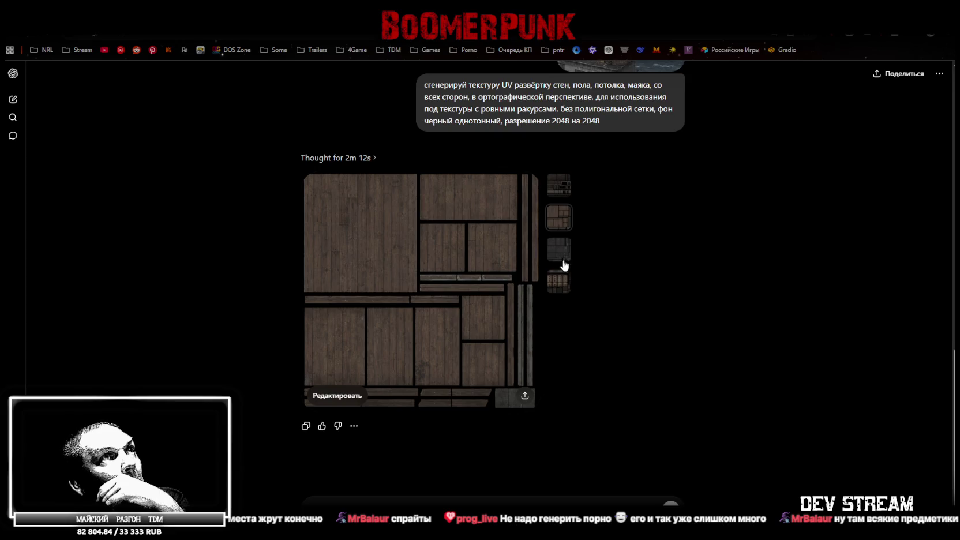
left_click(560, 195)
left_click(560, 217)
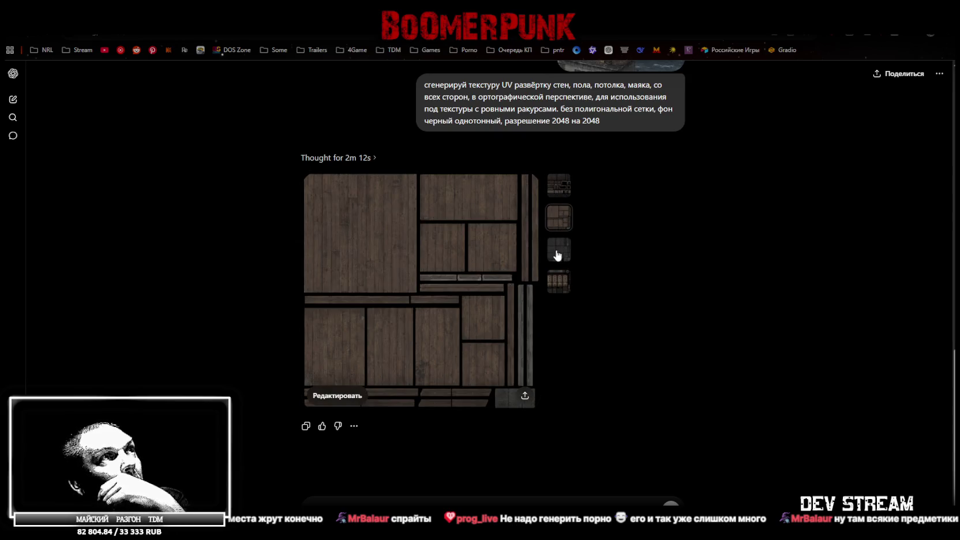
Step: View the dark stone and rusty tower sheets, then set up sharing for all 4 images
left_click(557, 255)
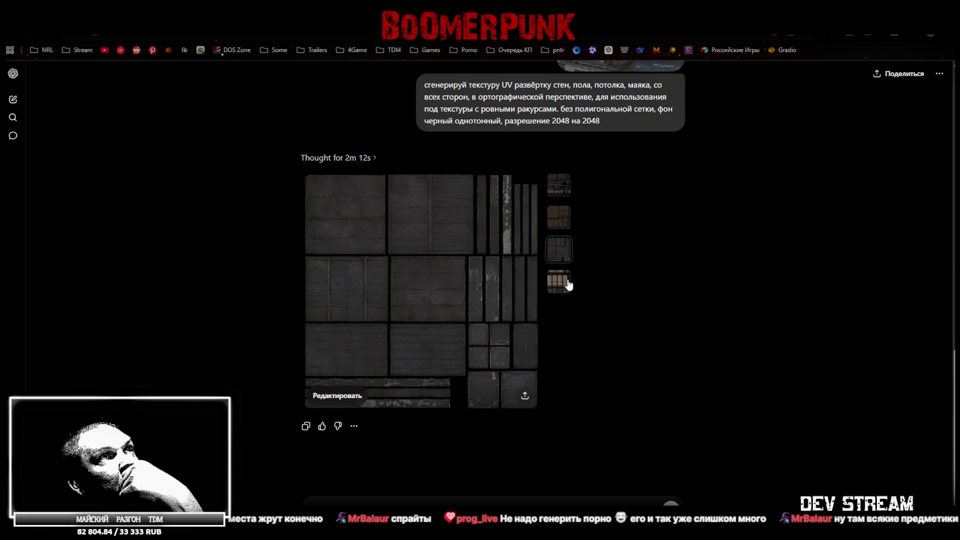
left_click(569, 284)
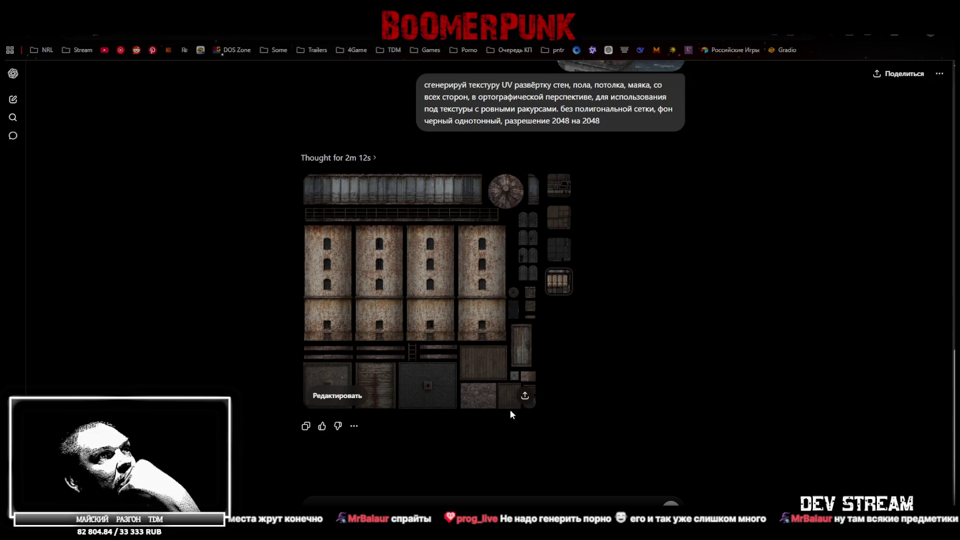
left_click(523, 396)
left_click(582, 442)
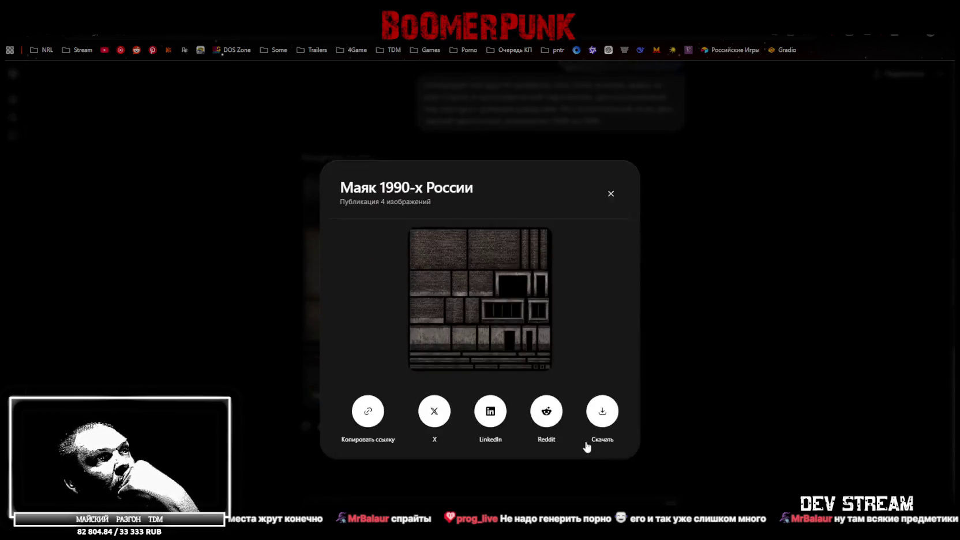
Step: Download the rusty tower texture sheet, then attach the lighthouse props collage image to a new message
left_click(602, 401)
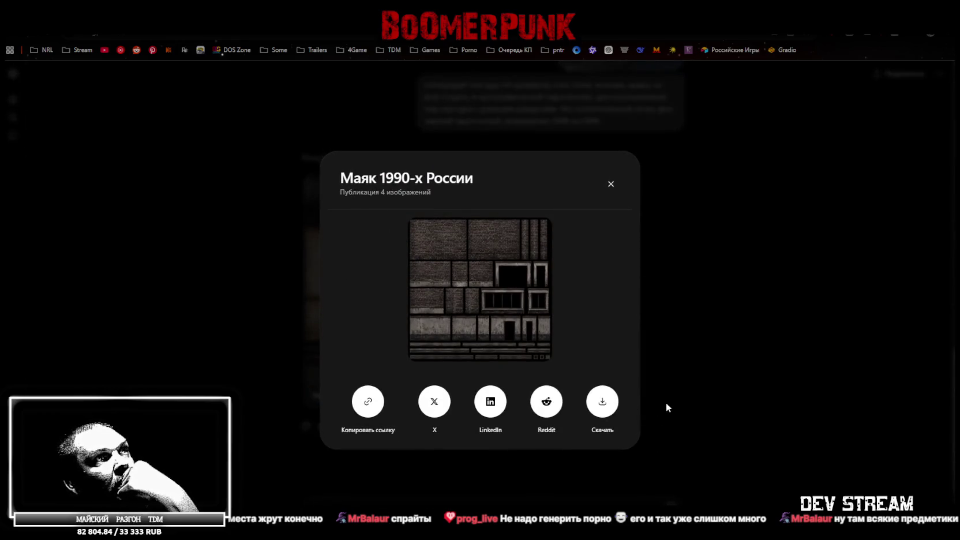
left_click(705, 314)
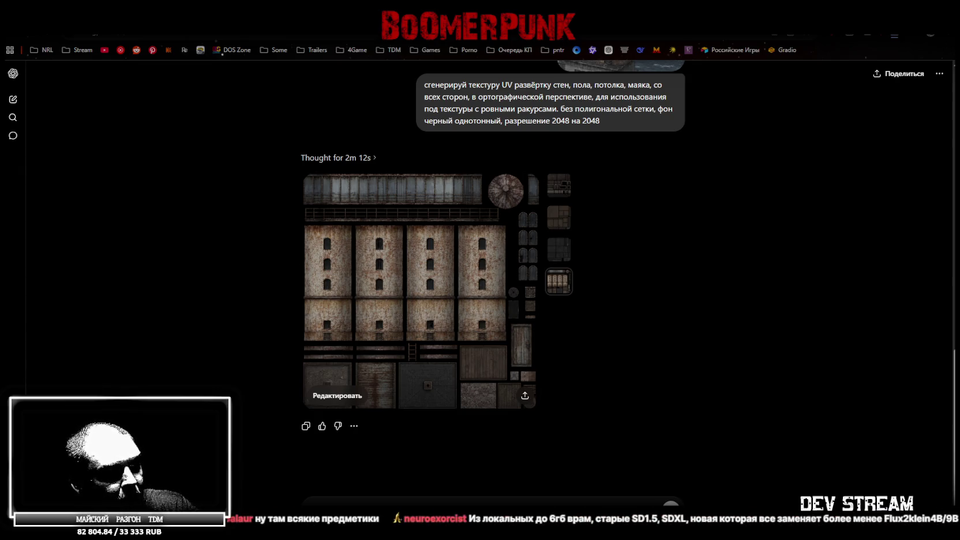
mouse_move(408, 537)
left_mouse_down()
mouse_move(408, 467)
mouse_move(382, 488)
left_mouse_up()
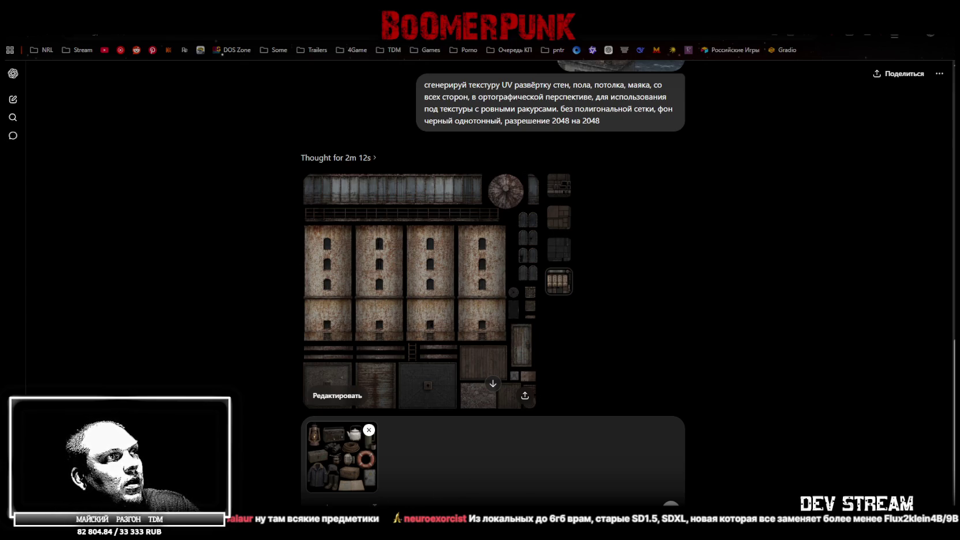
Step: Send the orthographic 2048×2048 UV-unwrap prompt for interior props on a black background
type("сгенерируй текстуру UV развёртку предметов интерьера, со всех сторон, в ортографической перспективе, для использования под текстуры с ровными ракурсами. без полигональной сетки, фон черный однотонный, разрешение 2048 на 2048")
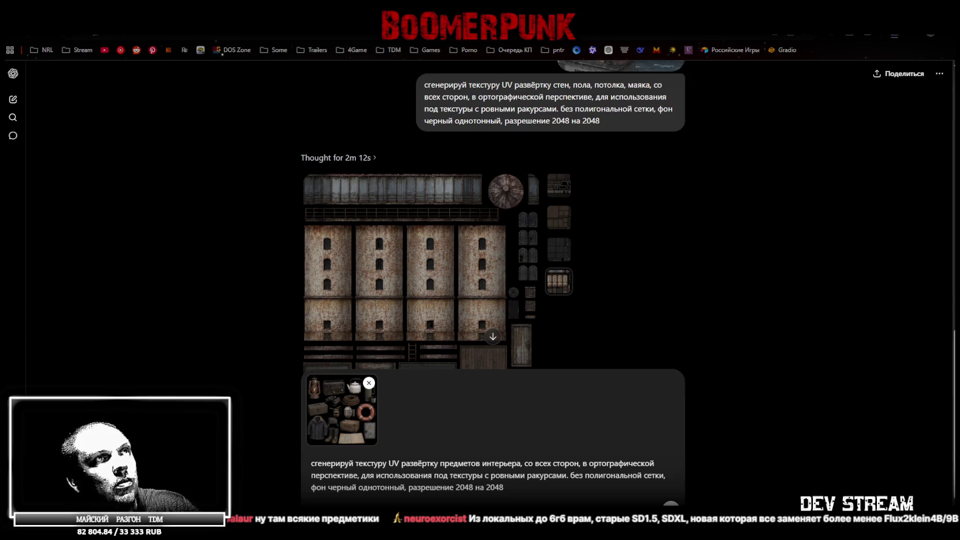
key("Return")
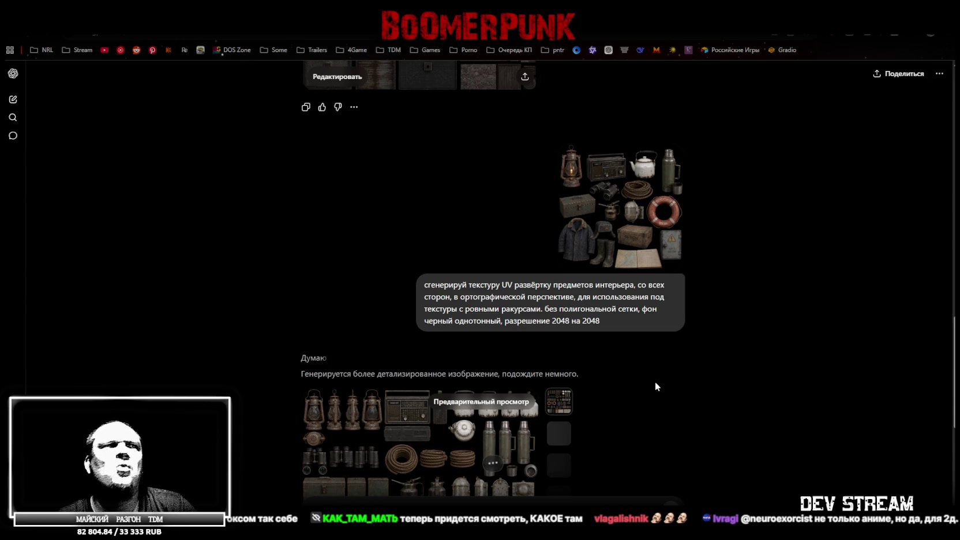
Step: Scroll down to the finished sheet of lanterns, radios, thermoses and rope coils
scroll(655, 381, "down", 3)
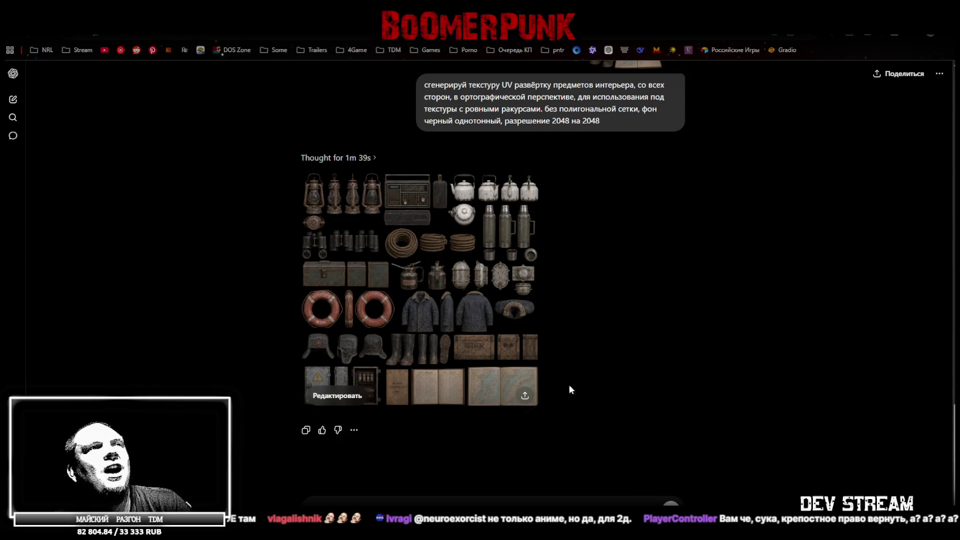
Step: Open the 'Сувениры и оборудование эпохи СССР' props sheet full-size in the image viewer
left_click(525, 397)
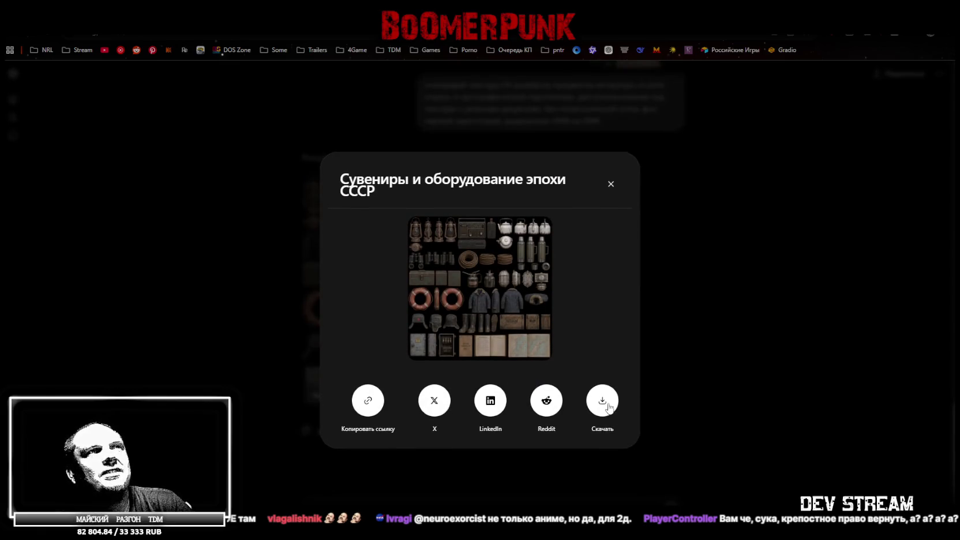
left_click(741, 295)
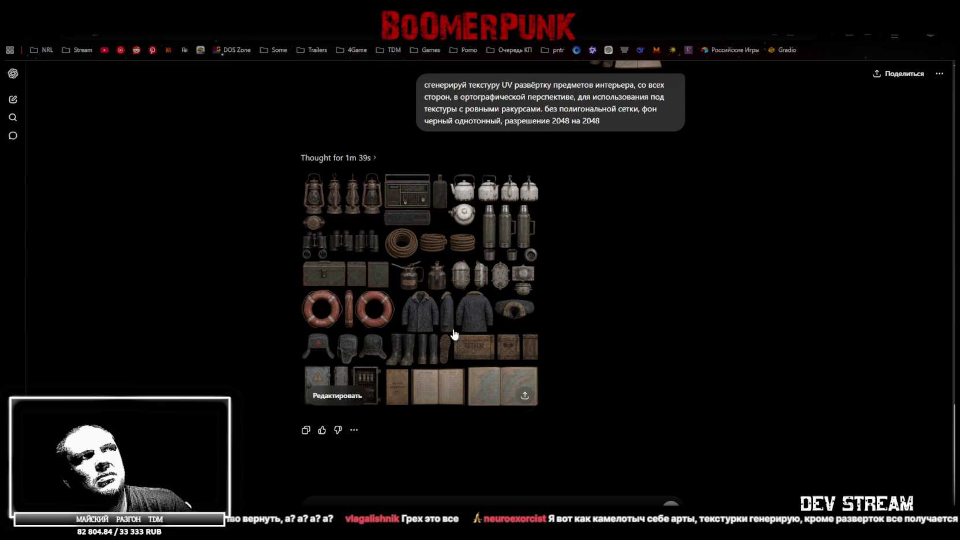
left_click(442, 347)
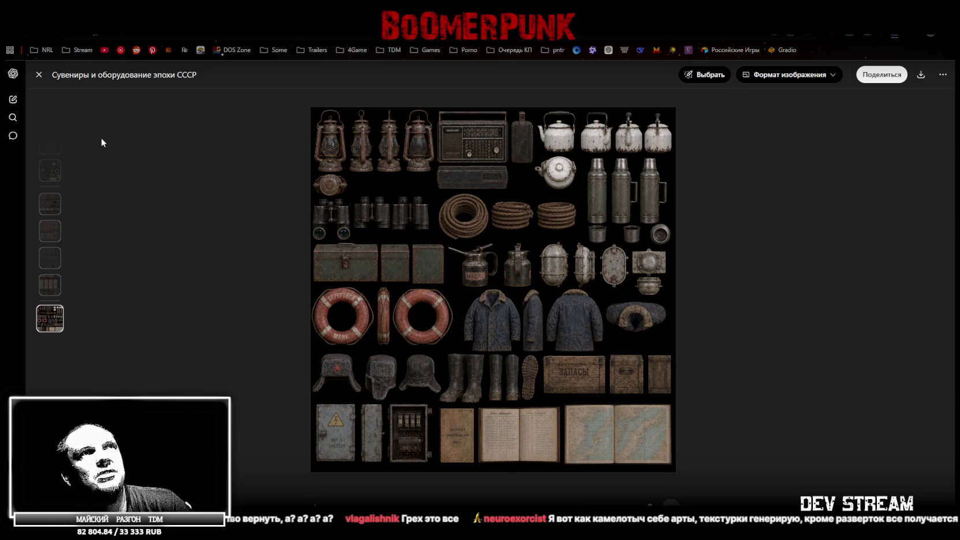
Step: Close the full-size viewer of the 'Сувениры и оборудование эпохи СССР' sheet
left_click(38, 76)
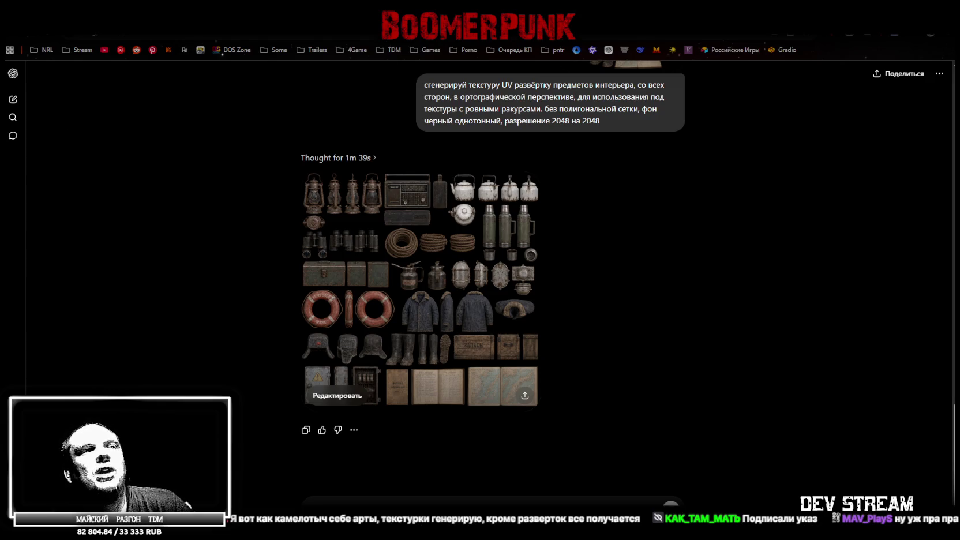
Step: Resend the earlier interior-props UV prompt with the dark room image, yielding furniture and lamps
scroll(622, 192, "up", 1)
mouse_move(625, 165)
left_click_drag(612, 172, 405, 135)
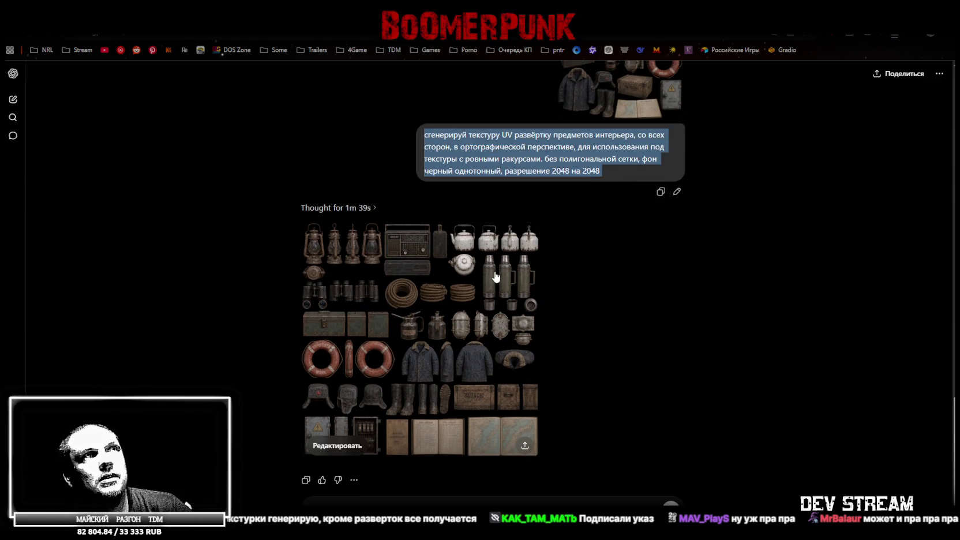
type("сгенерируй текстуру UV развёртку предметов интерьера, со всех сторон, в ортографической перспективе, для использования под текстуры с ровными ракурсами. без полигональной сетки, фон черный однотонный, разрешение 2048 на 2048")
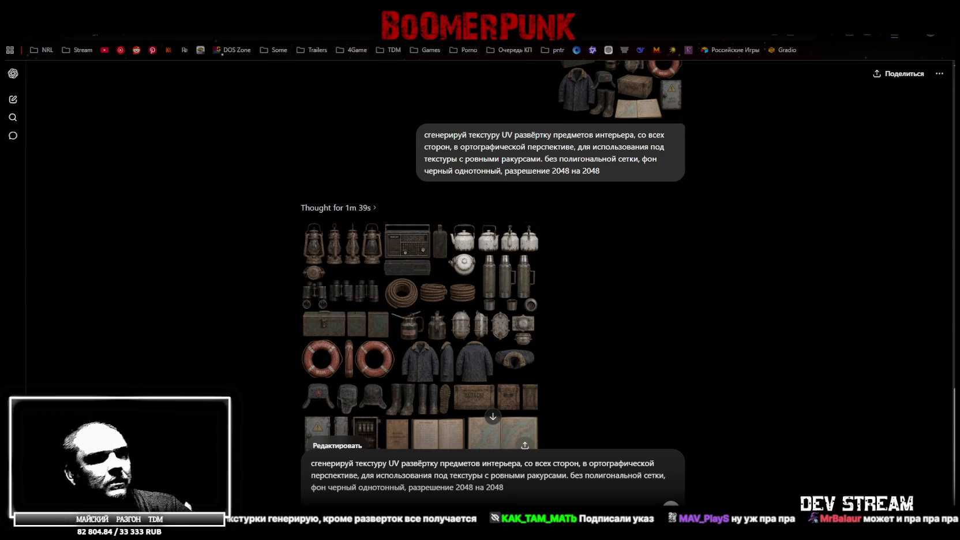
left_click_drag(457, 537, 457, 480)
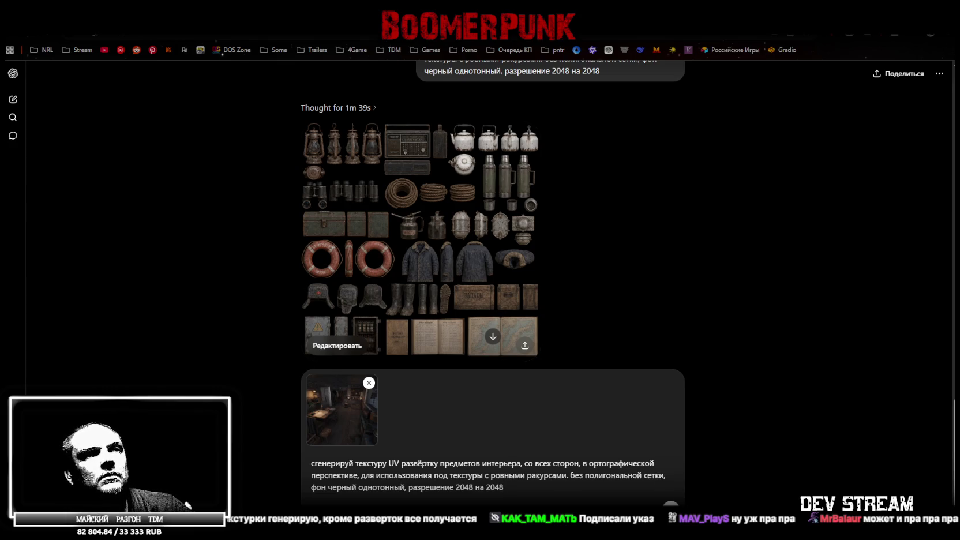
left_click(670, 508)
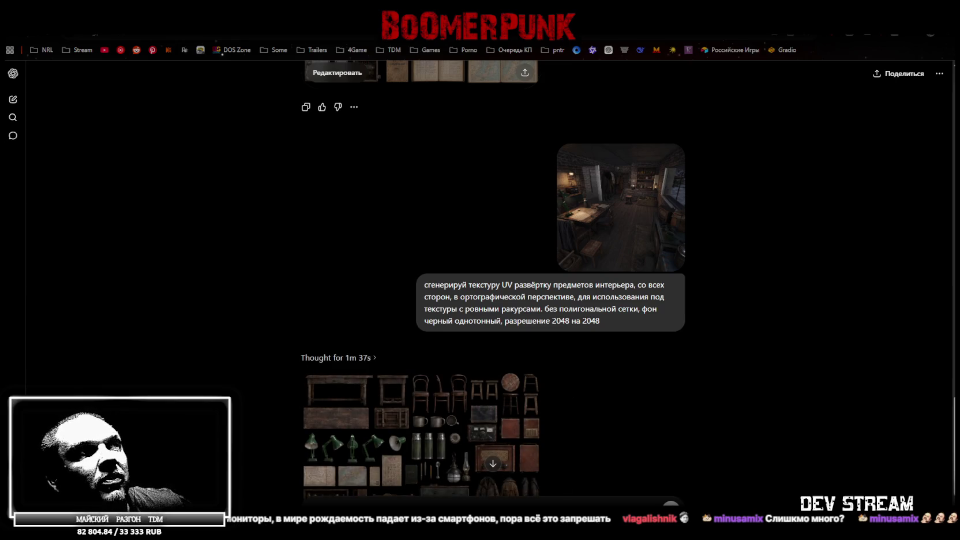
scroll(581, 428, "down", 3)
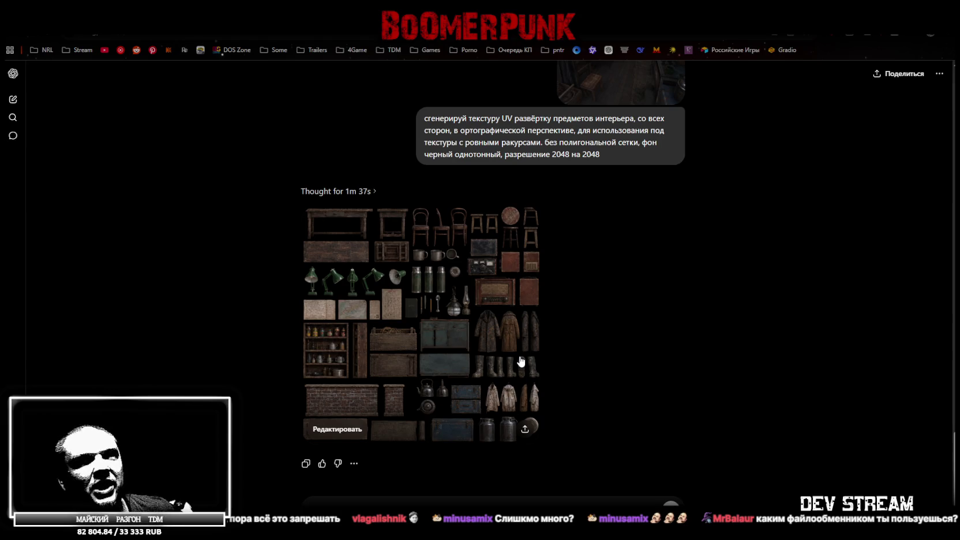
Step: Open the share dialog for the 'Рустикальный инвентарь с промышленным стилем' props sheet
left_click(525, 429)
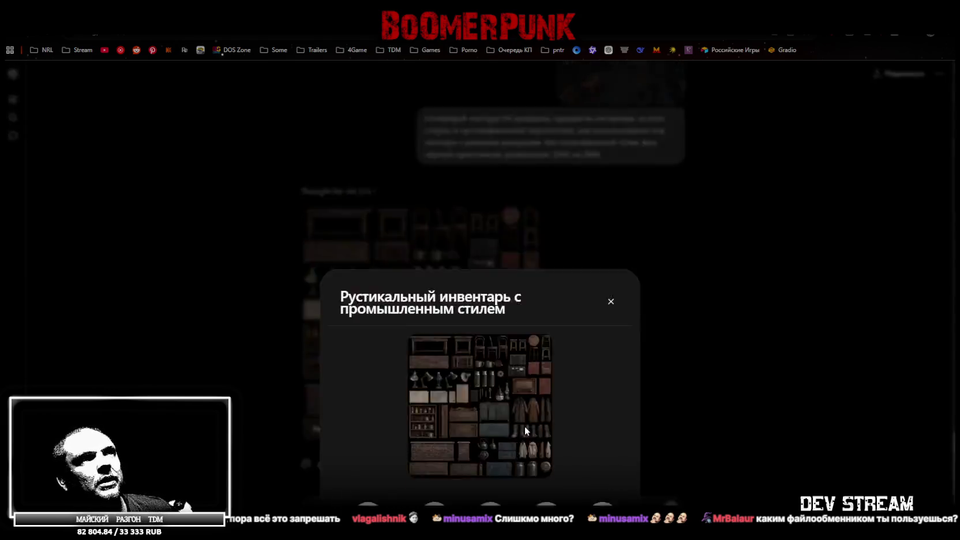
Step: Close the props-sheet share window and switch to the Google Sheets streams and projects spreadsheet
left_click(706, 322)
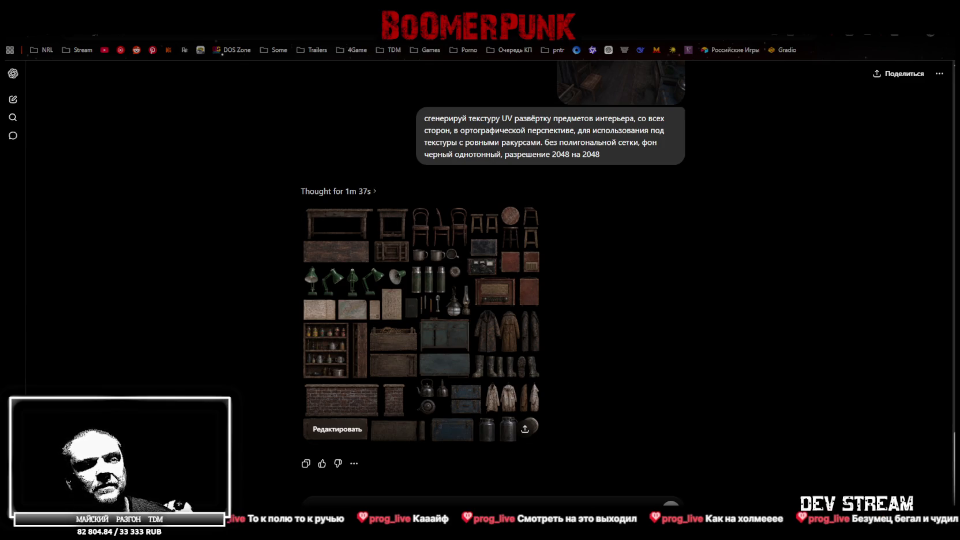
key("alt+Tab")
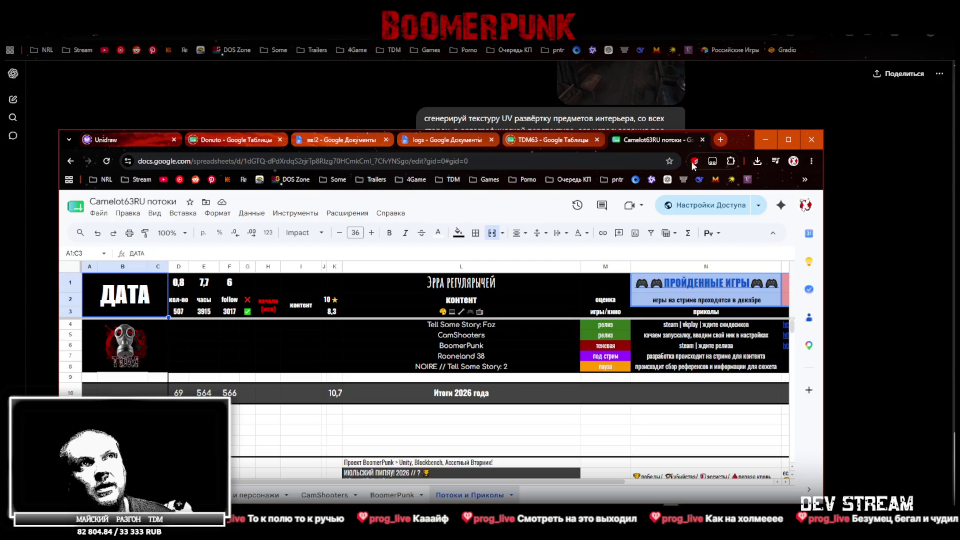
left_click(693, 161)
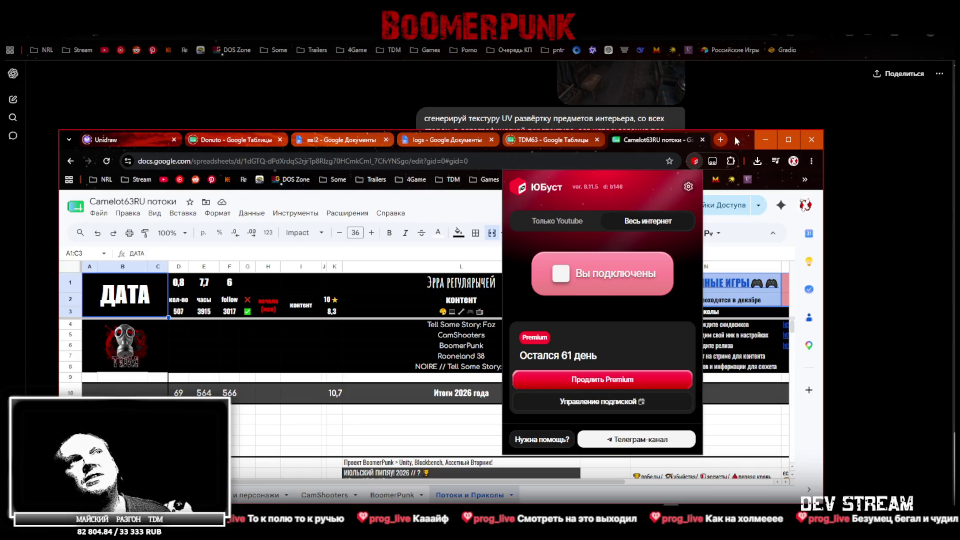
left_click(765, 140)
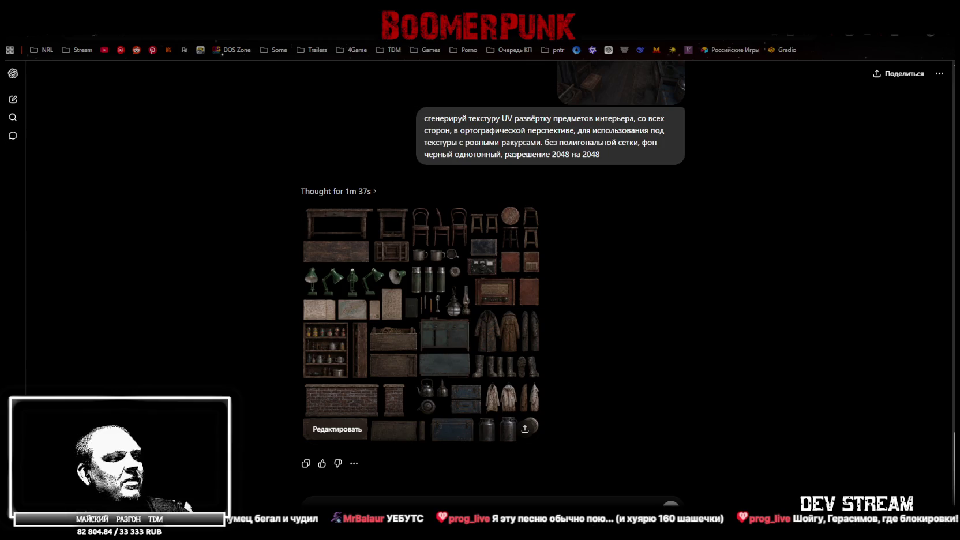
key("super+d")
key("super+d")
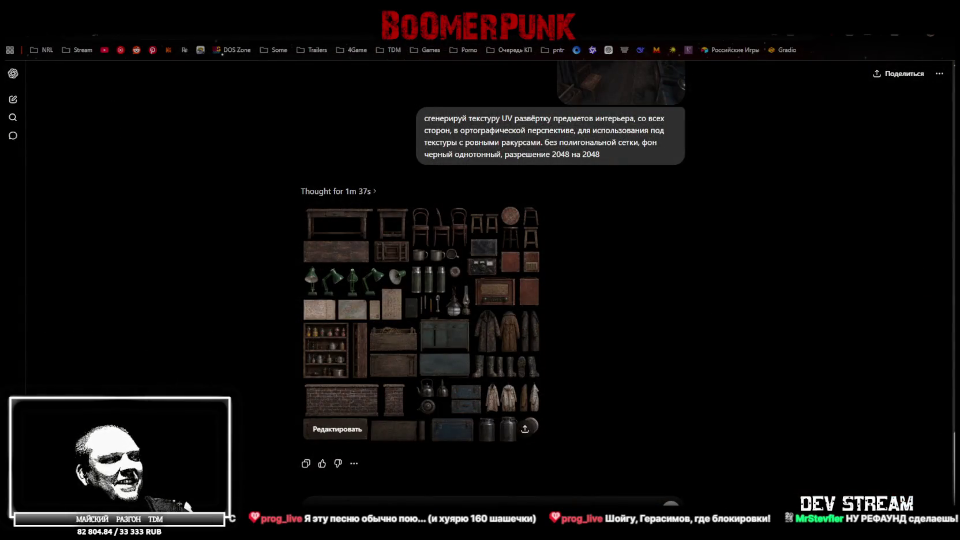